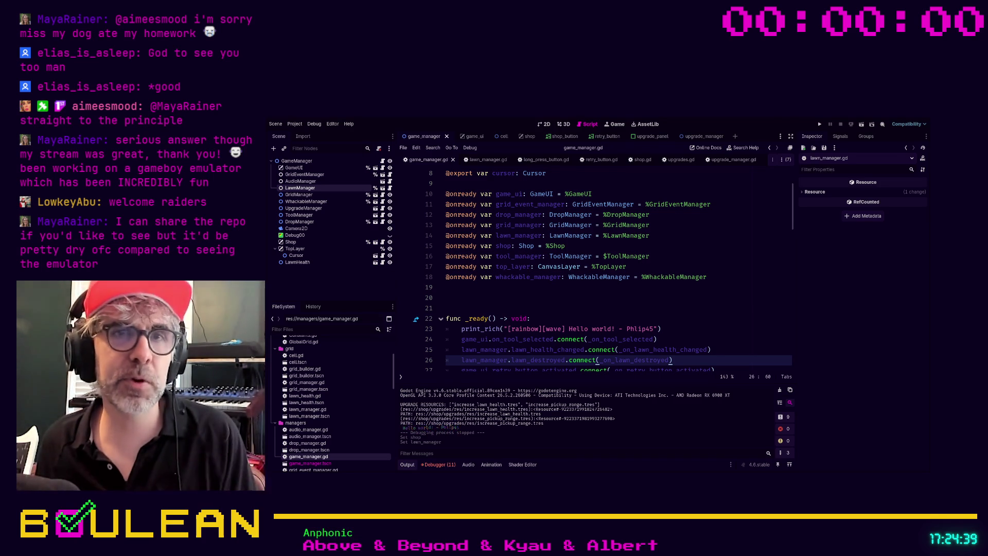
# Step: Run the game, hit the lawn_health error at line 78, then view lawn_manager.gd and upgrade_manager.gd
pyautogui.click(597, 304)
pyautogui.press('F5')
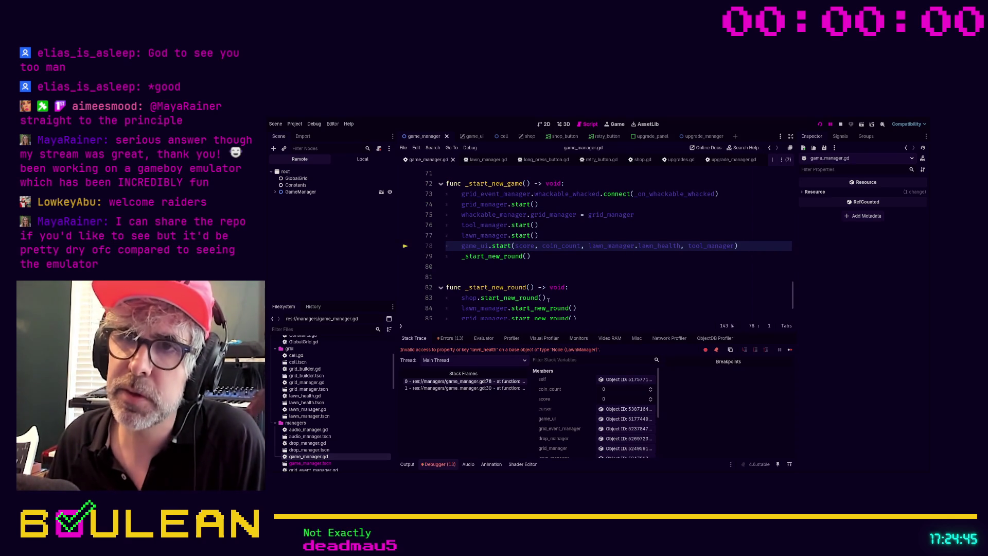
pyautogui.press('F5')
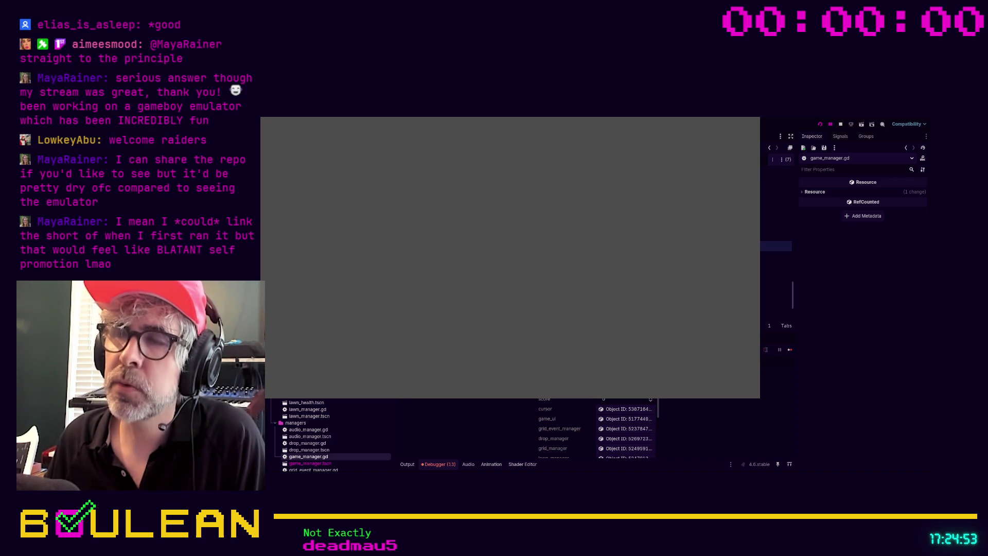
pyautogui.click(308, 408)
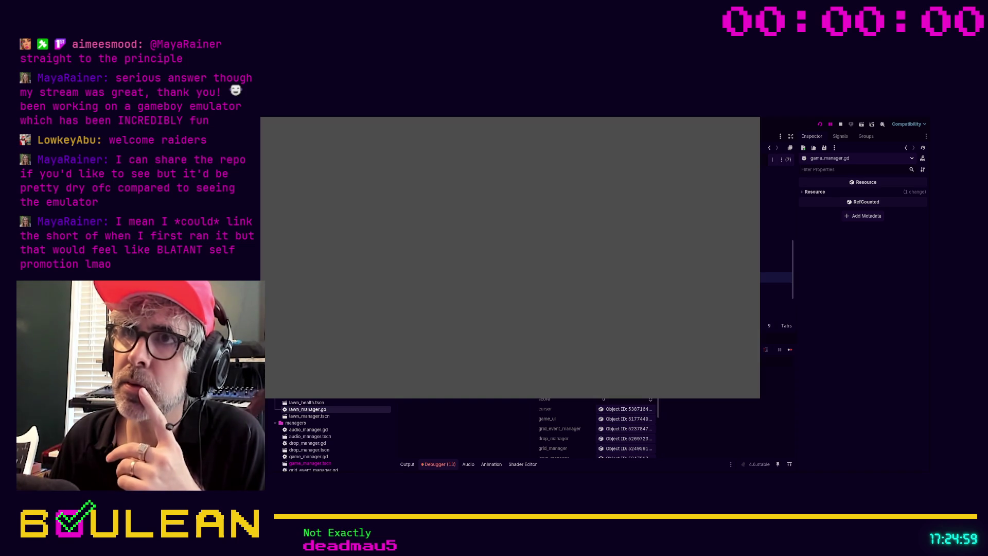
pyautogui.click(777, 225)
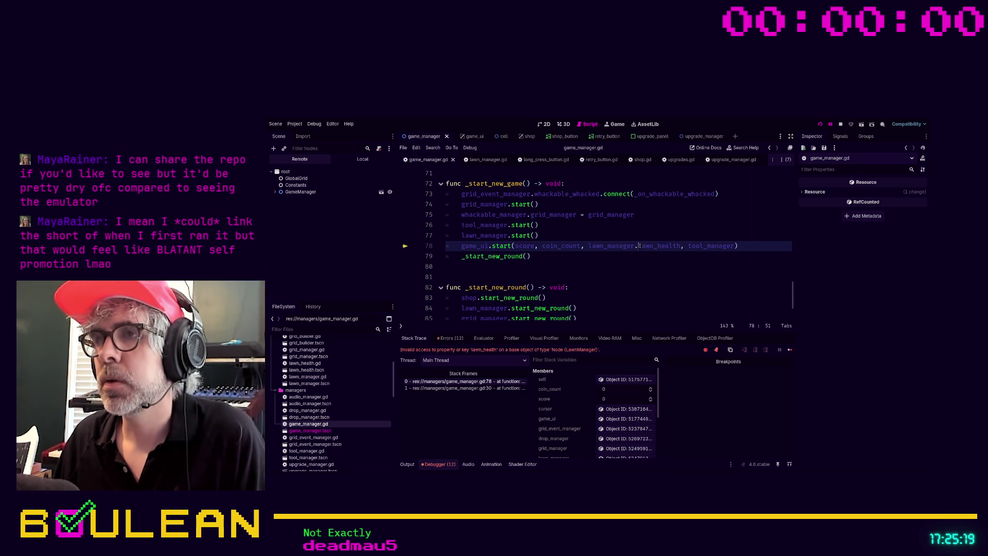
# Step: Change lawn_health to current_health on line 78 of game_manager.gd and rerun the game
pyautogui.moveTo(638, 246); pyautogui.dragTo(655, 246)
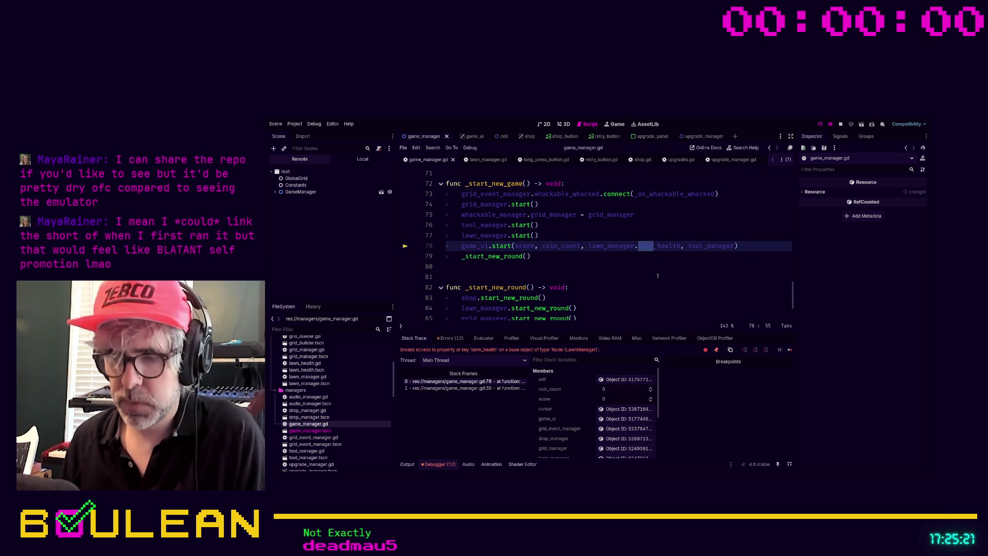
pyautogui.write('current')
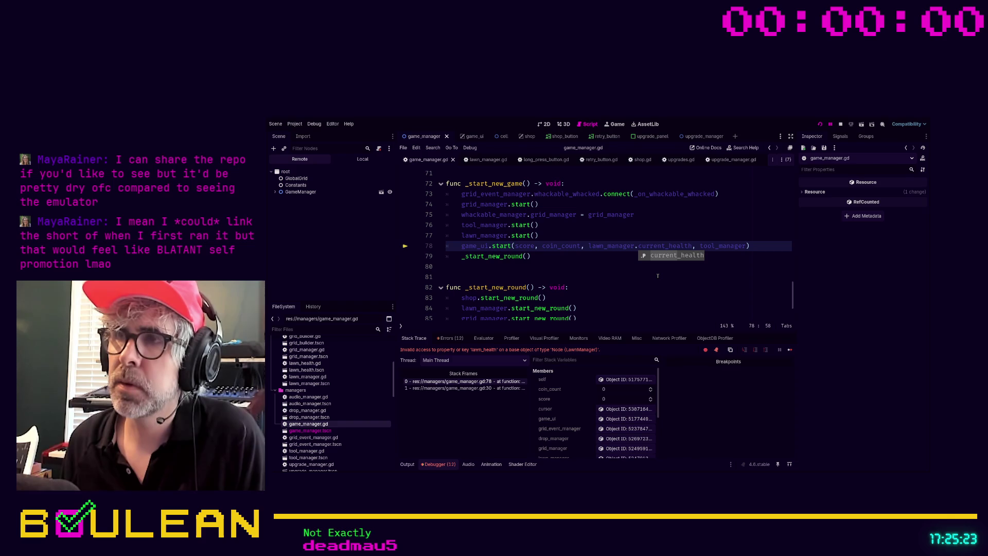
pyautogui.click(658, 277)
pyautogui.press('F5')
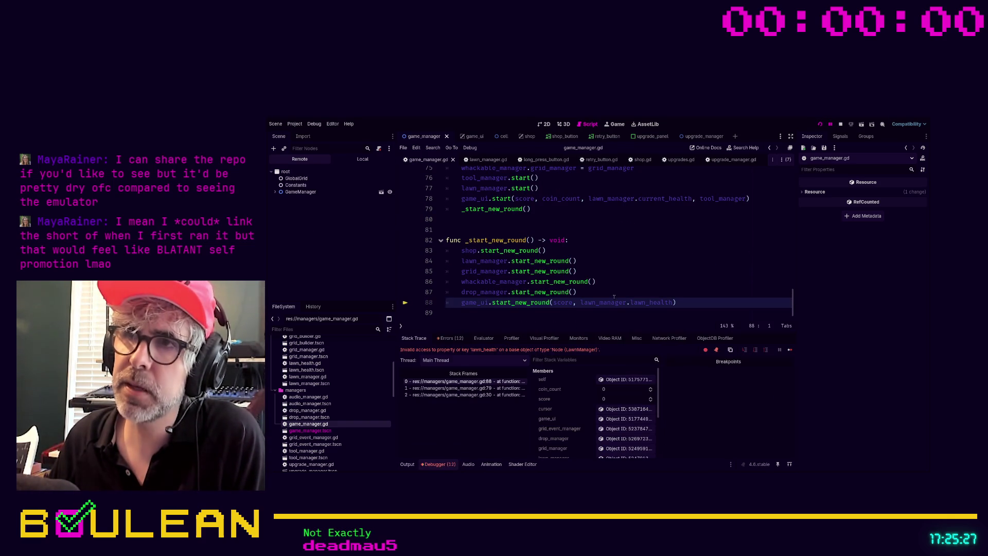
# Step: Replace lawn_health with current_health on line 88 and run the project again
pyautogui.moveTo(673, 302); pyautogui.dragTo(631, 304)
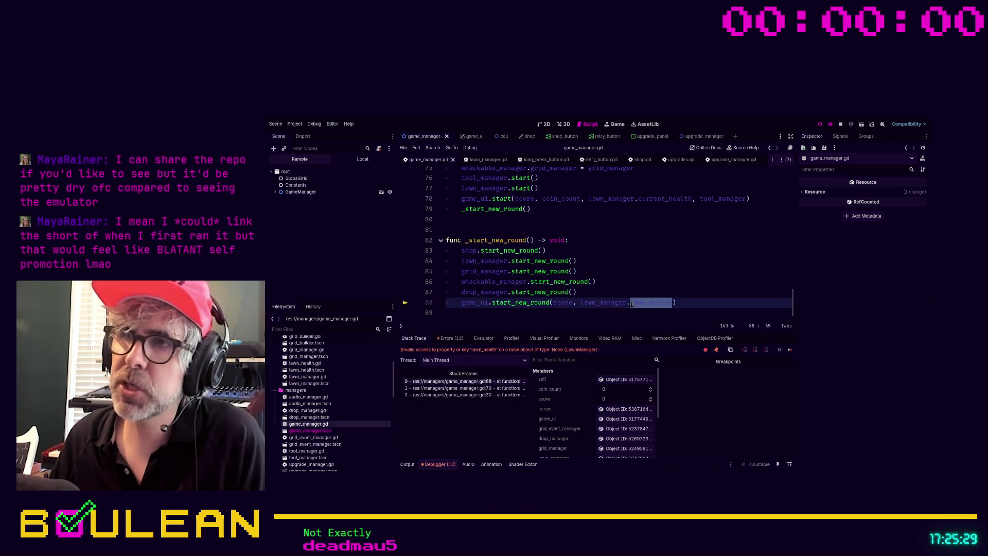
pyautogui.write('current_health')
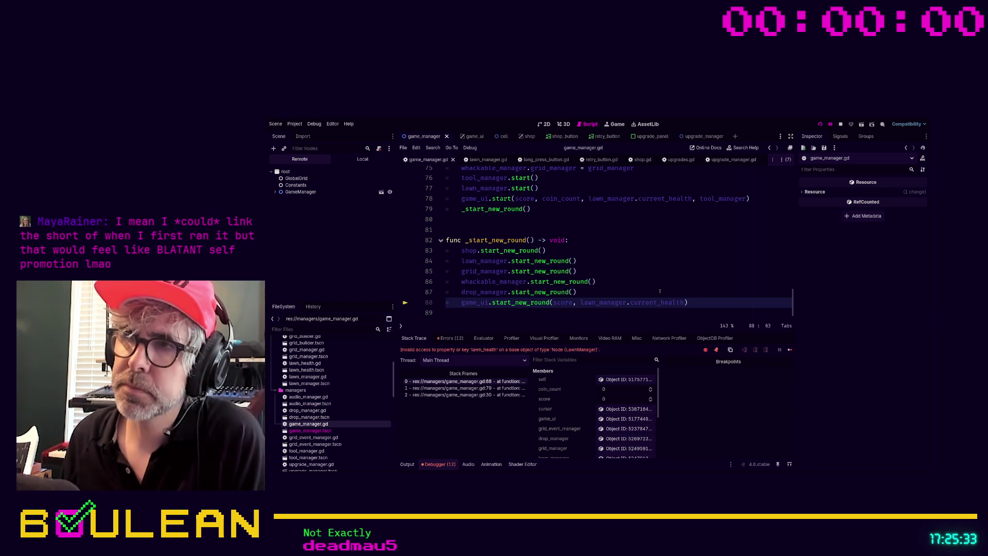
pyautogui.press('F5')
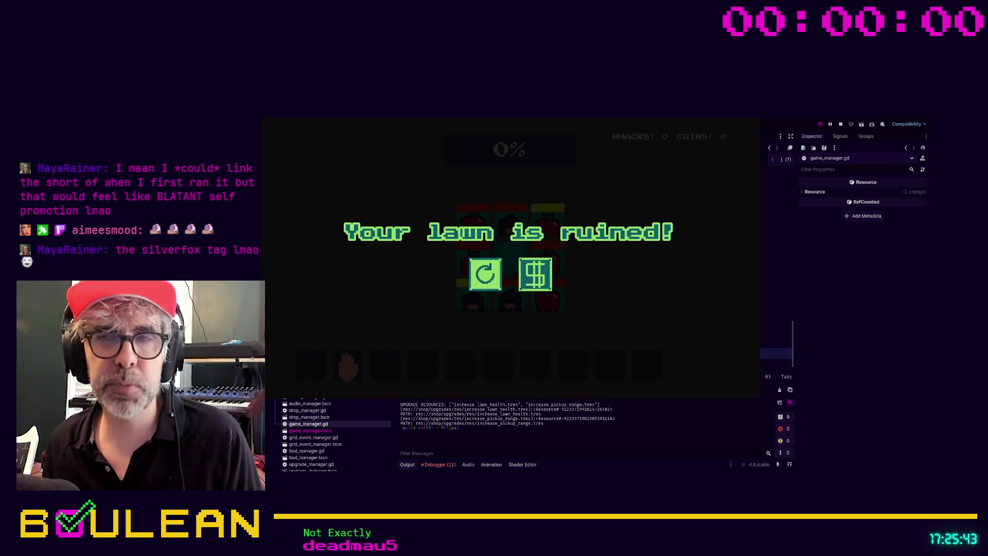
# Step: Restart the game and whack the apples and mole on the grid for coins
pyautogui.click(484, 274)
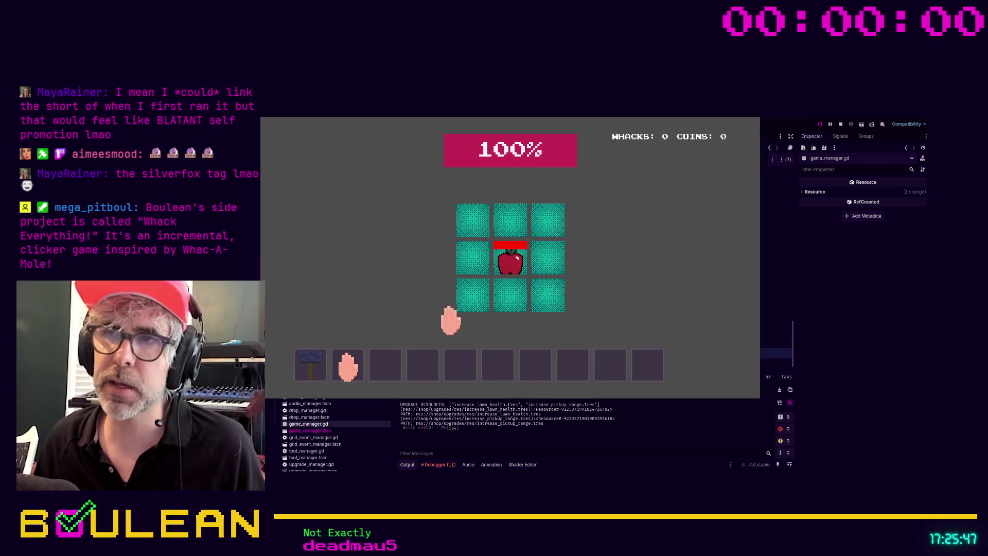
pyautogui.click(507, 263)
pyautogui.click(509, 296)
pyautogui.click(475, 302)
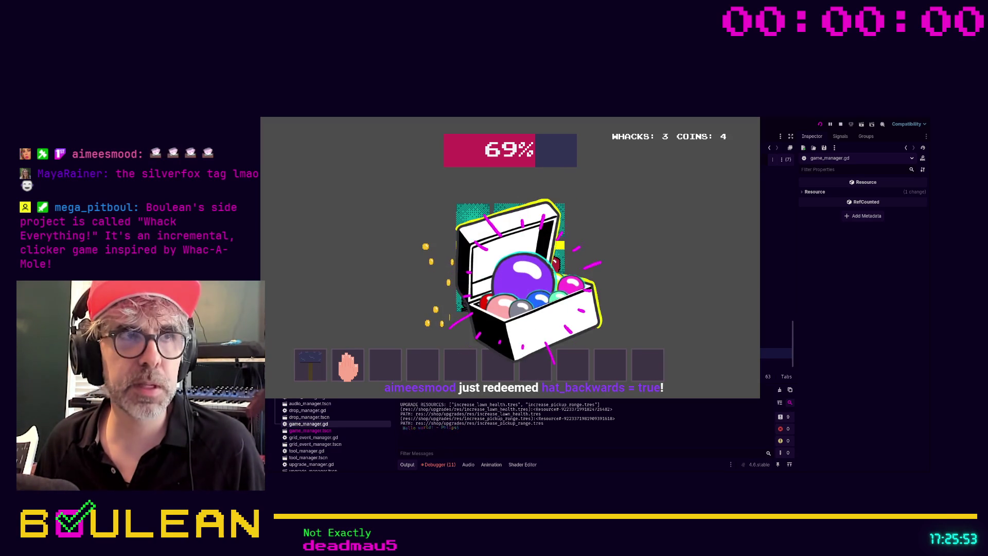
pyautogui.click(498, 360)
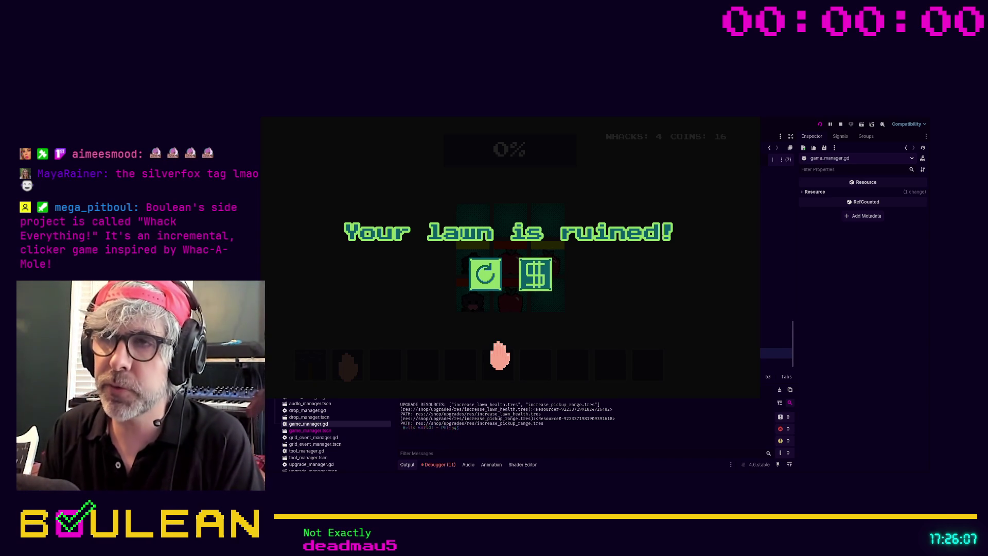
# Step: Play another round, whacking moles and apples across the grid until the lawn dies
pyautogui.click(478, 275)
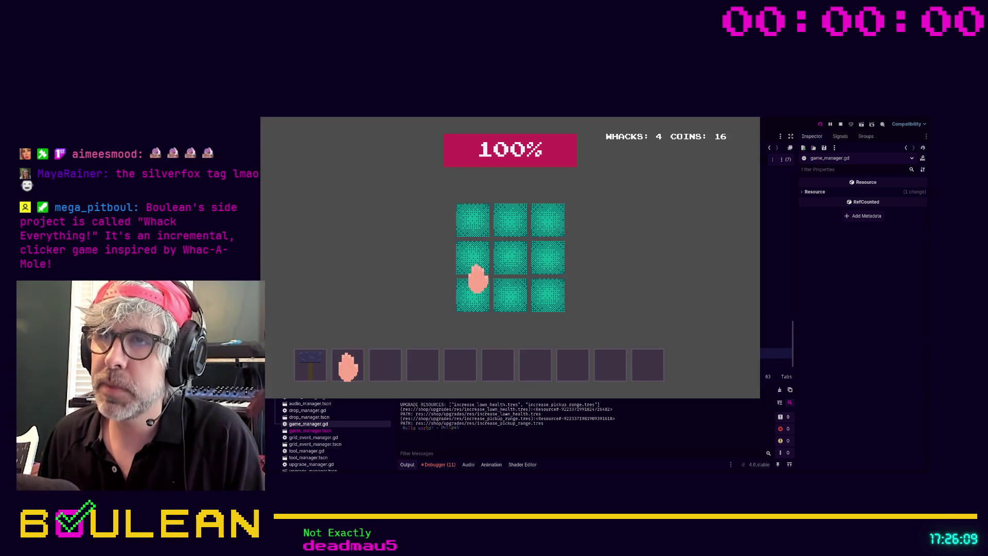
pyautogui.click(550, 260)
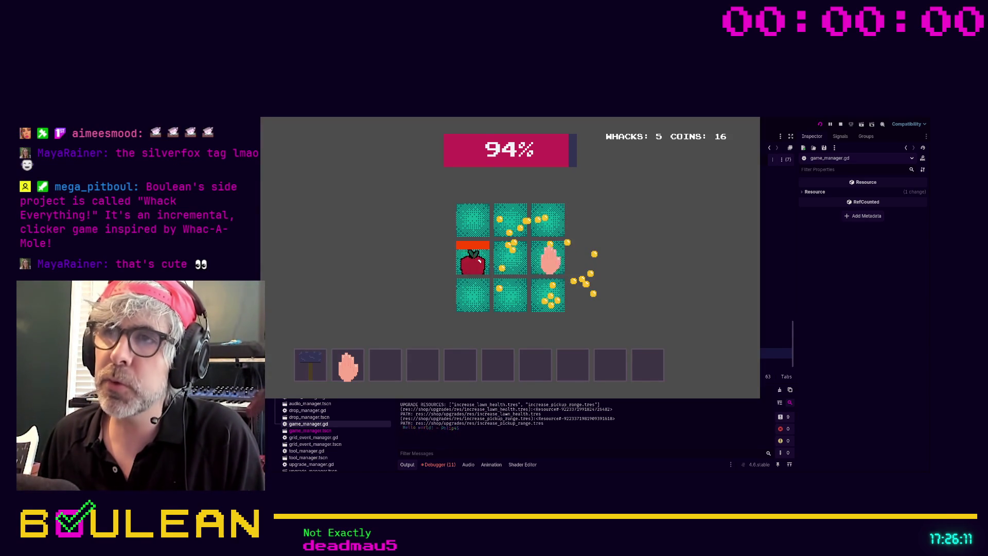
pyautogui.click(468, 260)
pyautogui.click(556, 257)
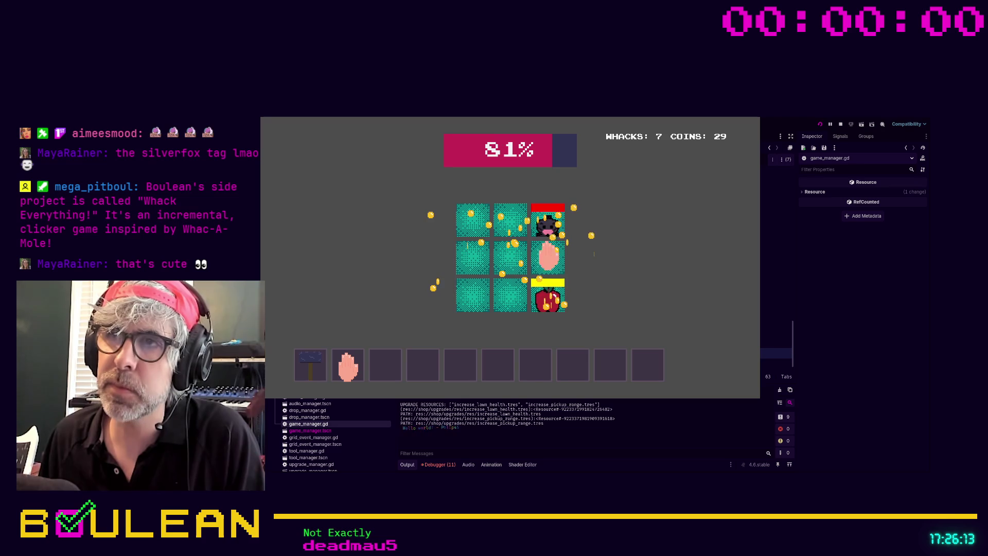
pyautogui.click(538, 218)
pyautogui.click(543, 261)
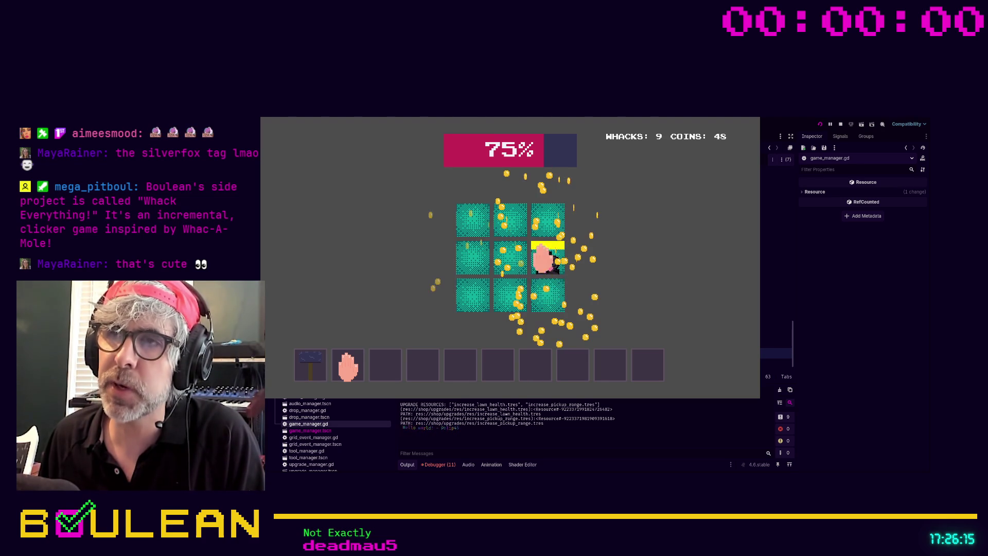
pyautogui.click(480, 261)
pyautogui.click(468, 297)
pyautogui.click(469, 260)
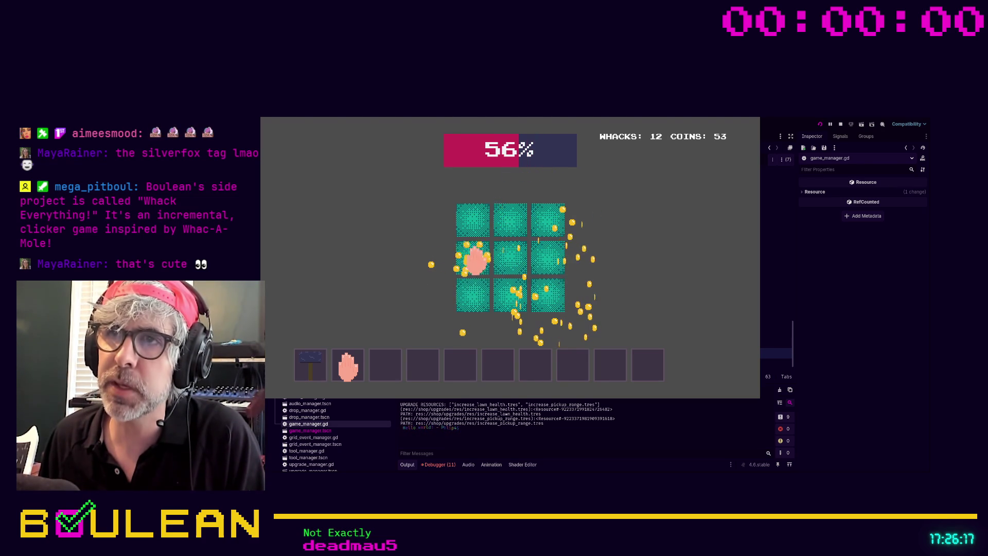
pyautogui.click(466, 260)
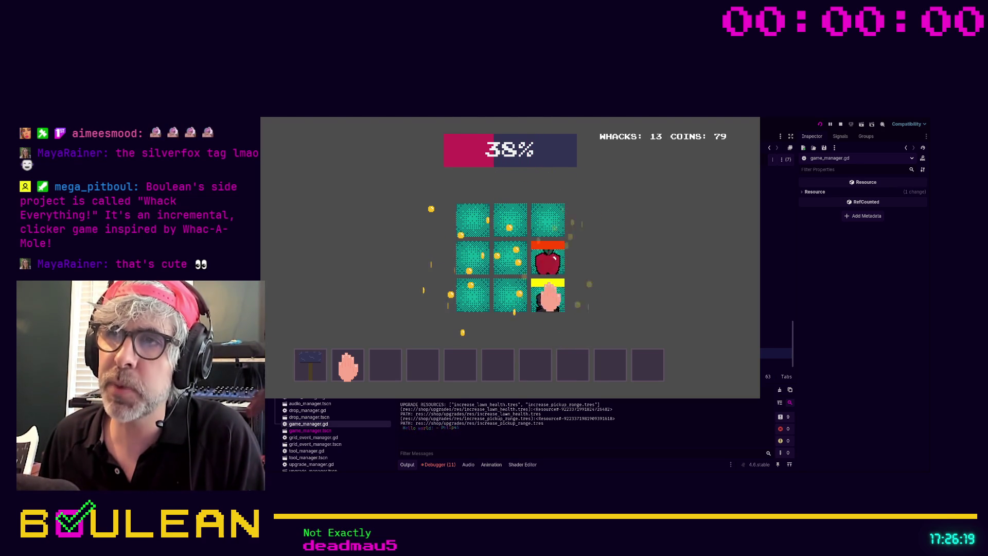
pyautogui.click(548, 260)
pyautogui.click(547, 261)
pyautogui.click(549, 293)
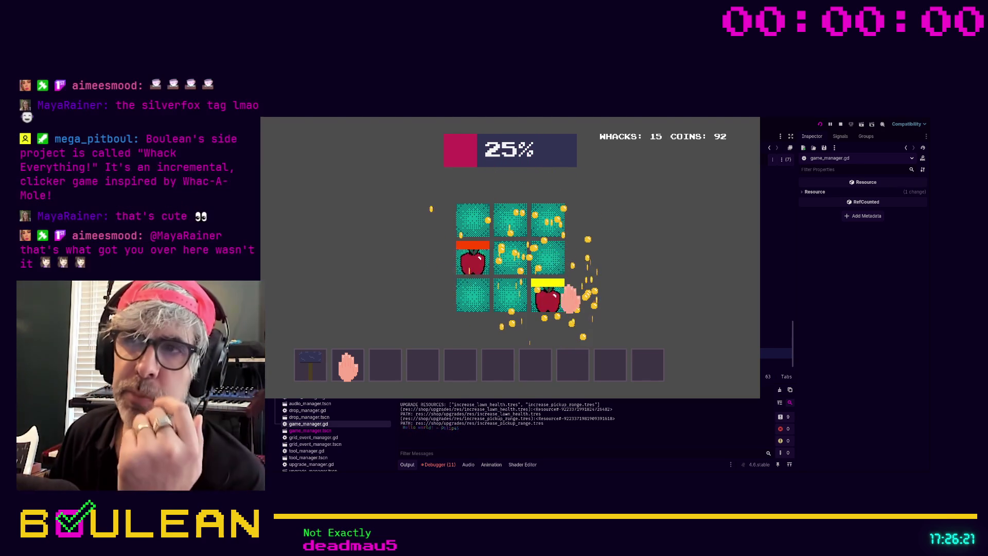
pyautogui.click(545, 260)
# Step: Start a new round, whack apples, then switch to the hammer and pound the middle-left tile
pyautogui.click(485, 276)
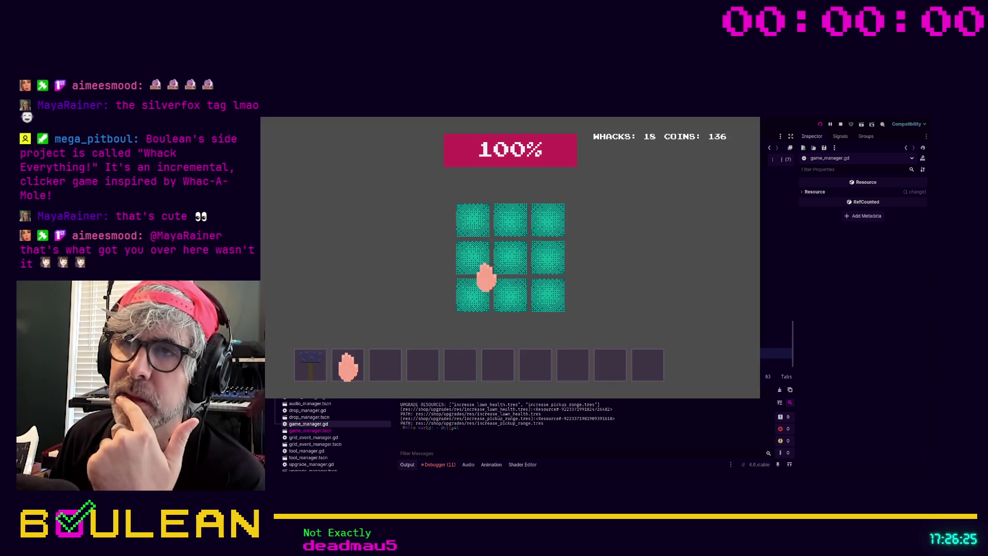
pyautogui.click(546, 262)
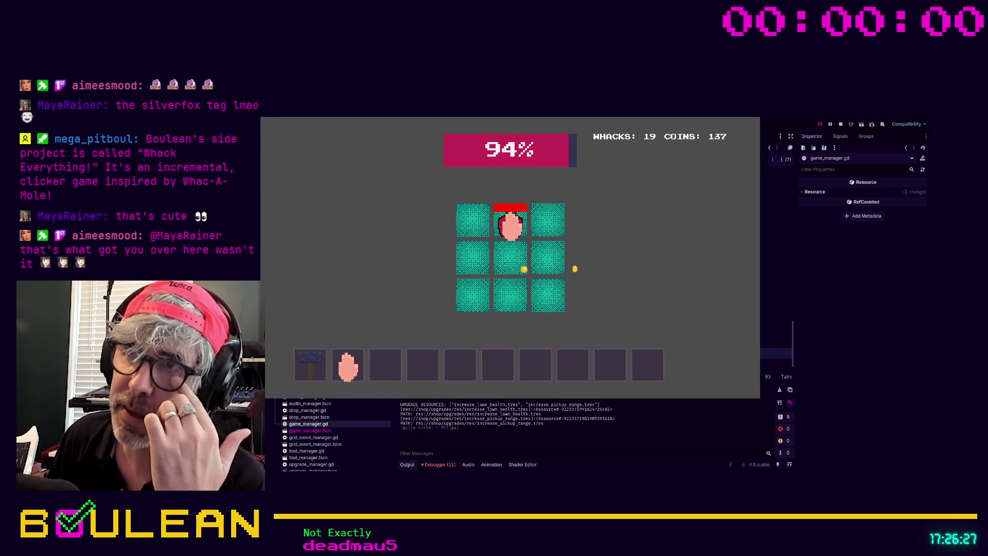
pyautogui.click(514, 226)
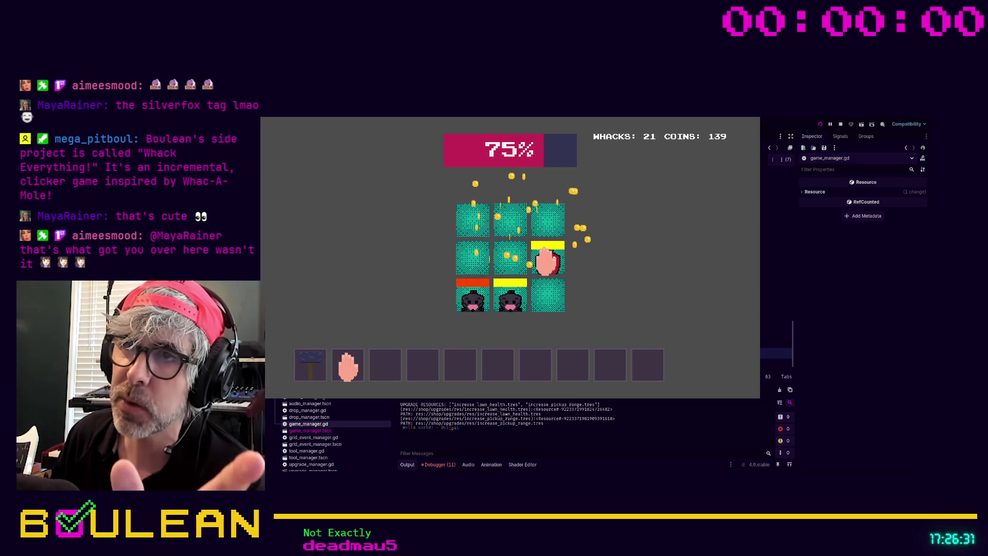
pyautogui.click(545, 263)
pyautogui.click(308, 366)
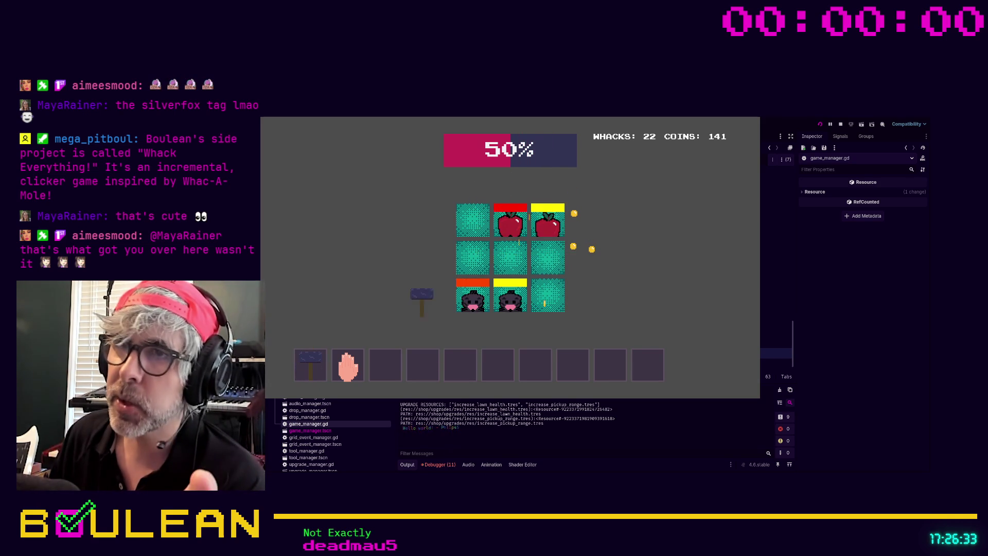
pyautogui.click(474, 257)
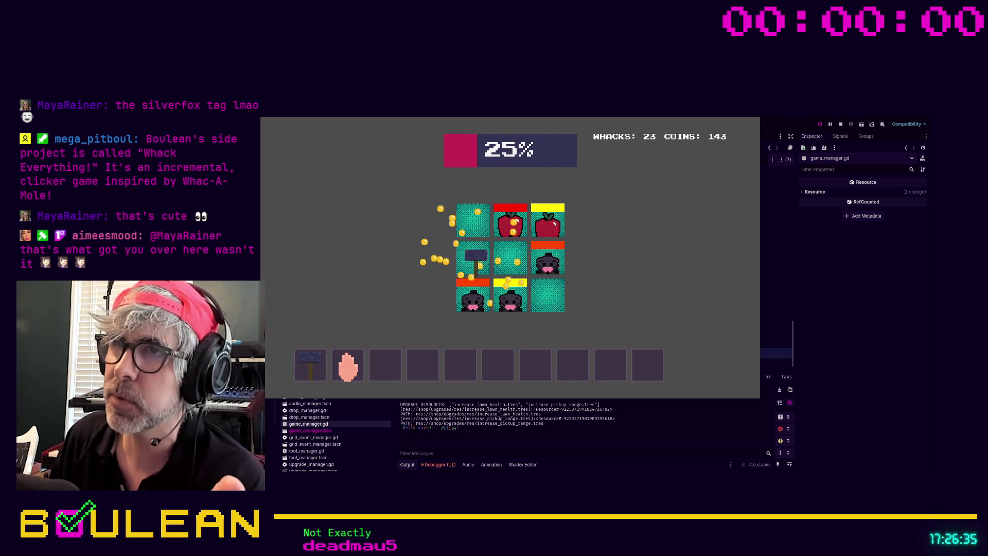
pyautogui.click(473, 257)
pyautogui.click(474, 257)
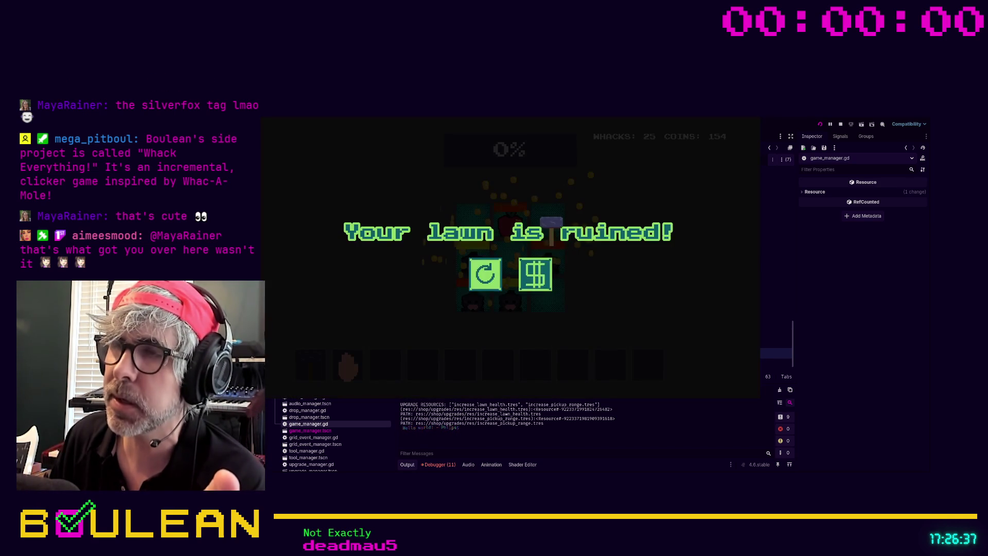
# Step: Begin one more round and whack the bottom-right tile and top-right mole
pyautogui.click(485, 273)
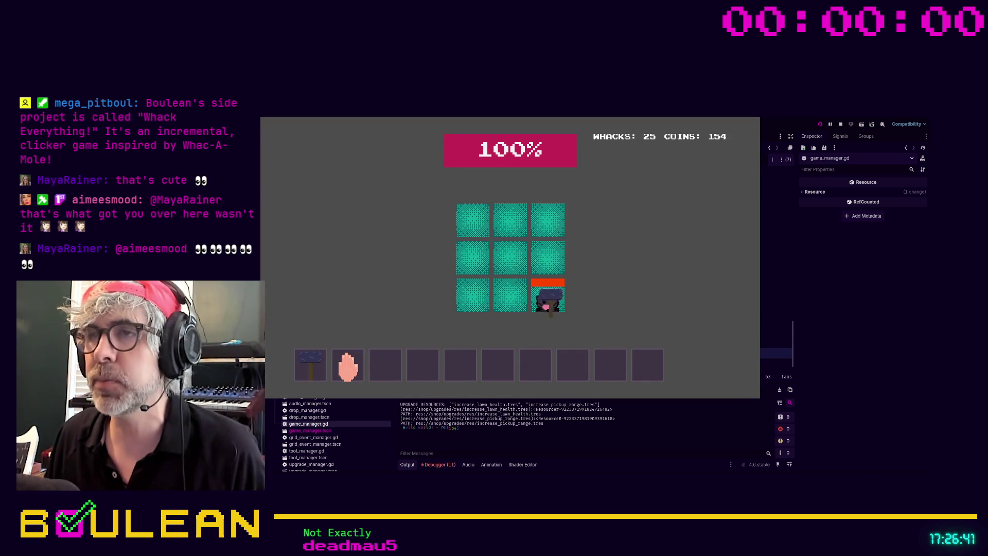
pyautogui.click(547, 294)
pyautogui.click(547, 221)
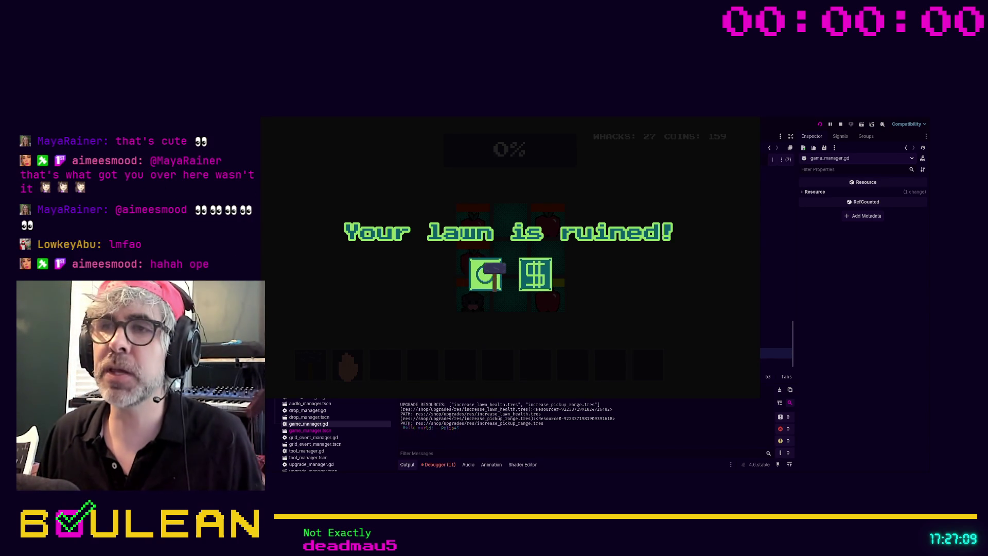
# Step: Open the shop from the game-over screen to see the two 100-cost upgrades
pyautogui.click(532, 272)
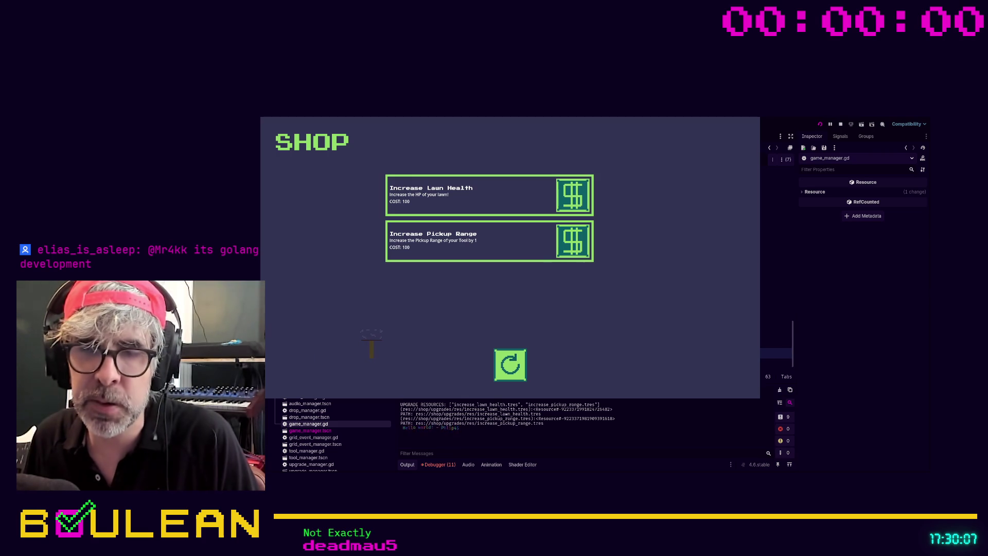
# Step: Stop the running game and return to game_manager.gd in the script editor
pyautogui.press('F8')
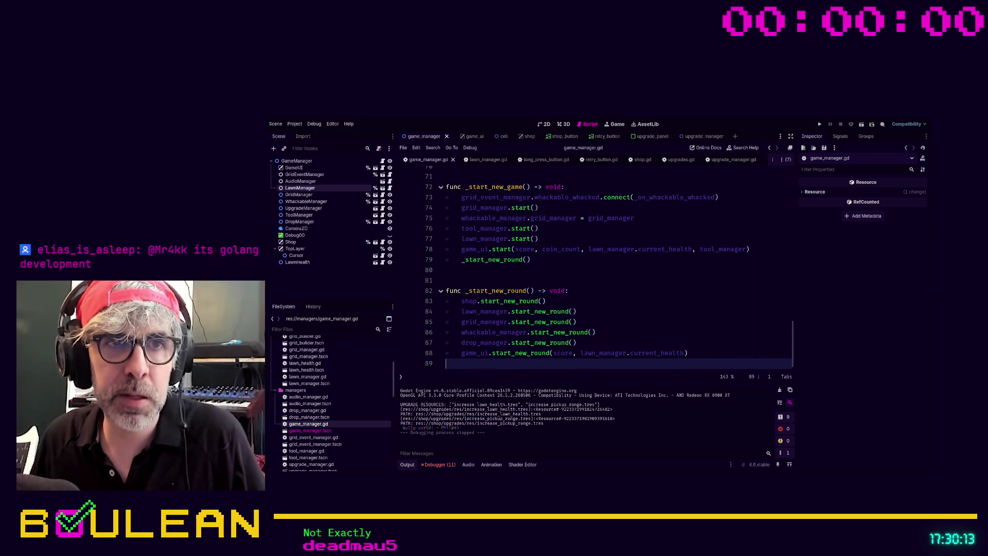
# Step: Close the retry_button and long_press_button script tabs
pyautogui.click(581, 311)
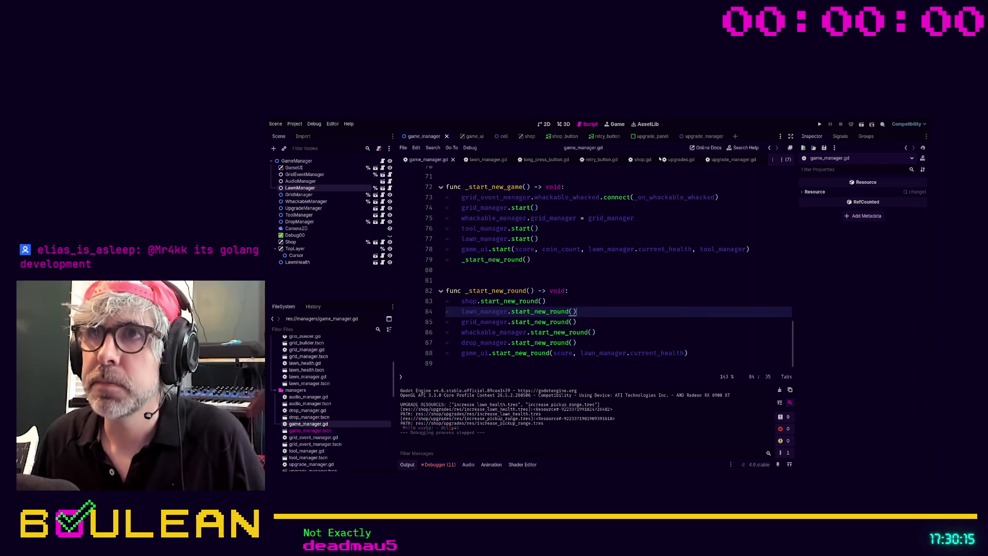
pyautogui.click(542, 160)
pyautogui.click(678, 159)
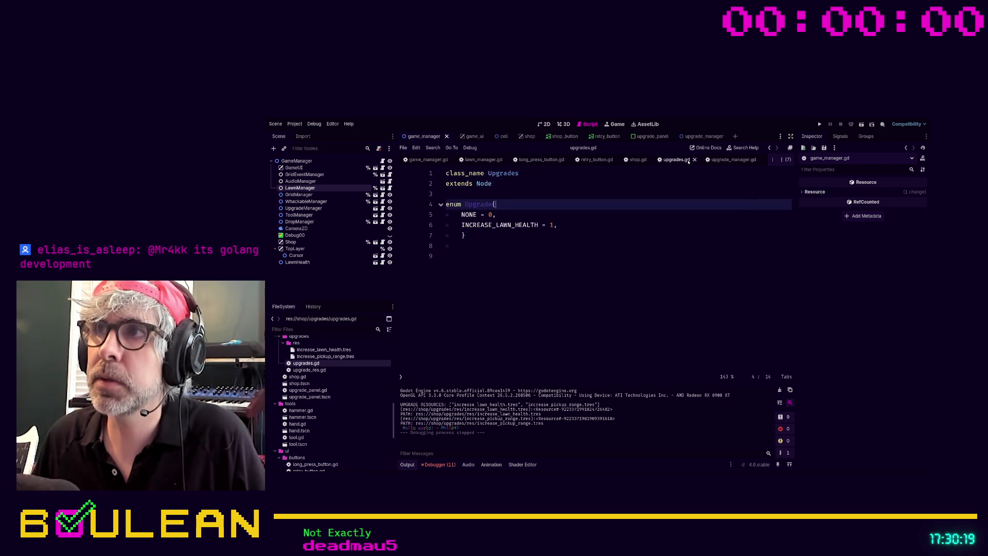
pyautogui.click(638, 159)
pyautogui.click(598, 159)
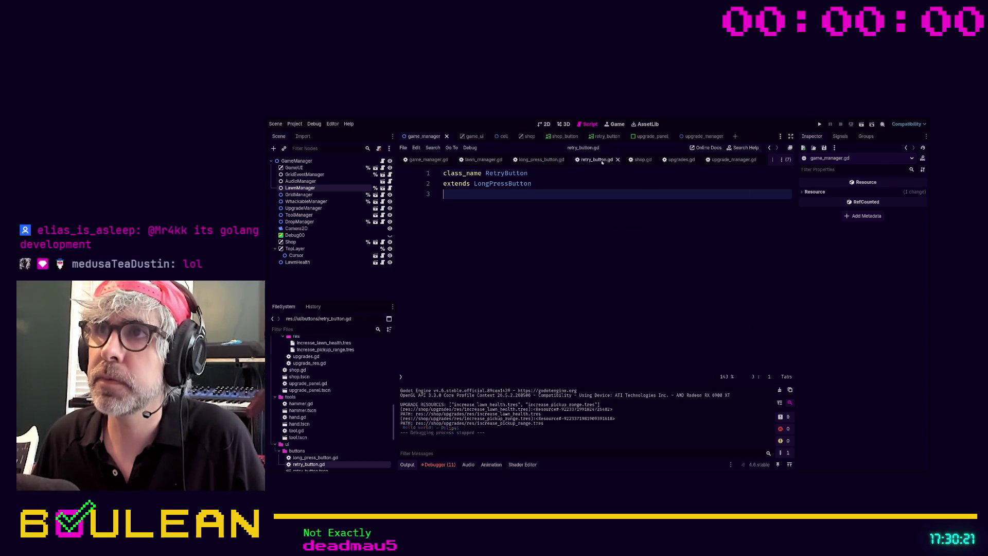
pyautogui.click(616, 159)
pyautogui.click(541, 160)
# Step: Open upgrade_manager.gd and select the commented-out upgrade_lawn_hp function on lines 9–10
pyautogui.click(568, 160)
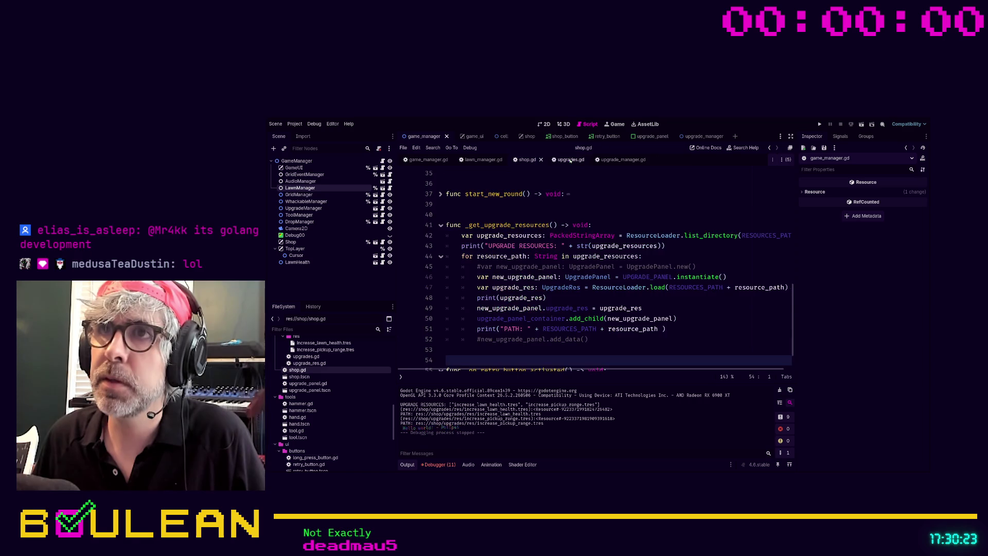
pyautogui.click(615, 159)
pyautogui.moveTo(626, 267); pyautogui.dragTo(412, 258)
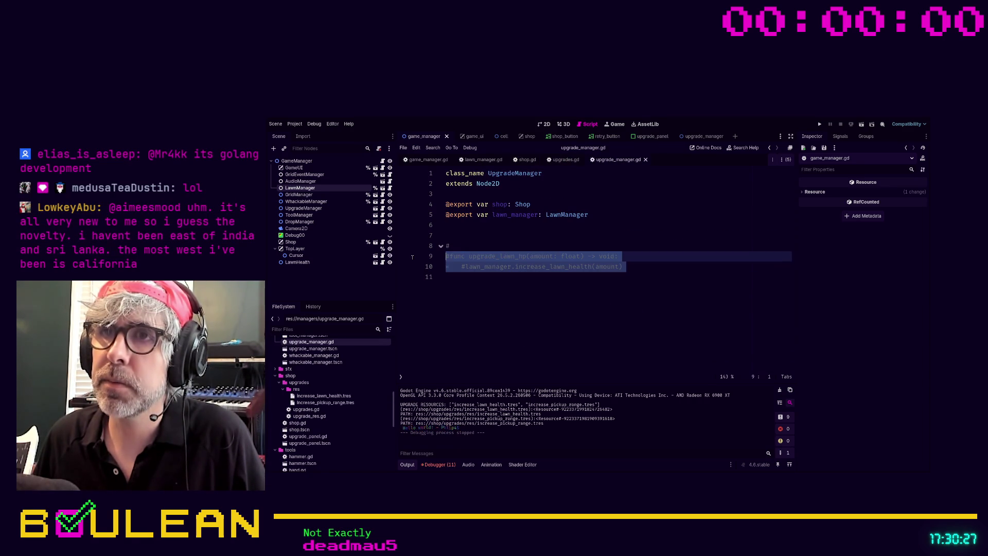
# Step: Uncomment upgrade_lawn_hp with Ctrl+K and delete the empty line above it
pyautogui.hotkey('ctrl', 'k')
pyautogui.press('Up')
pyautogui.press('Delete')
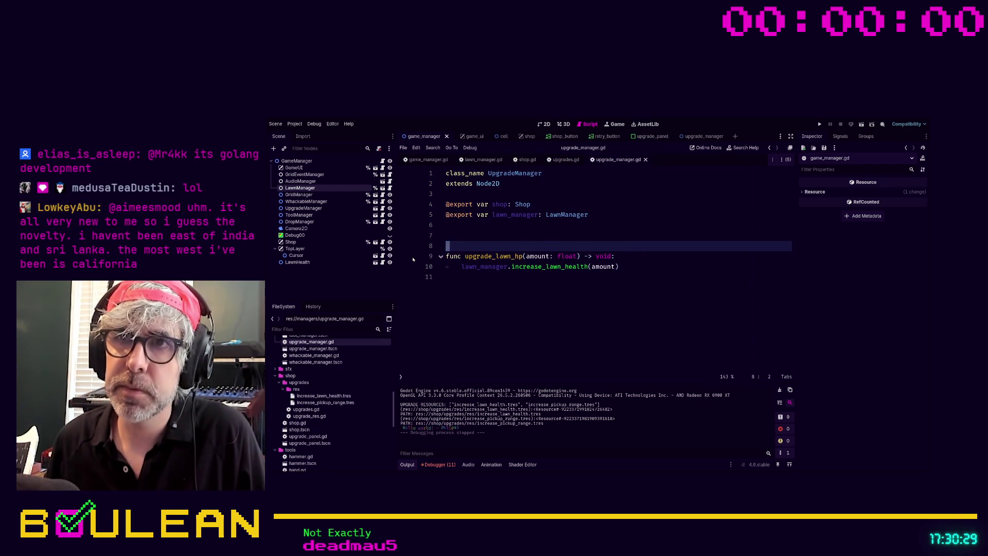
pyautogui.press('Delete')
pyautogui.press('Down')
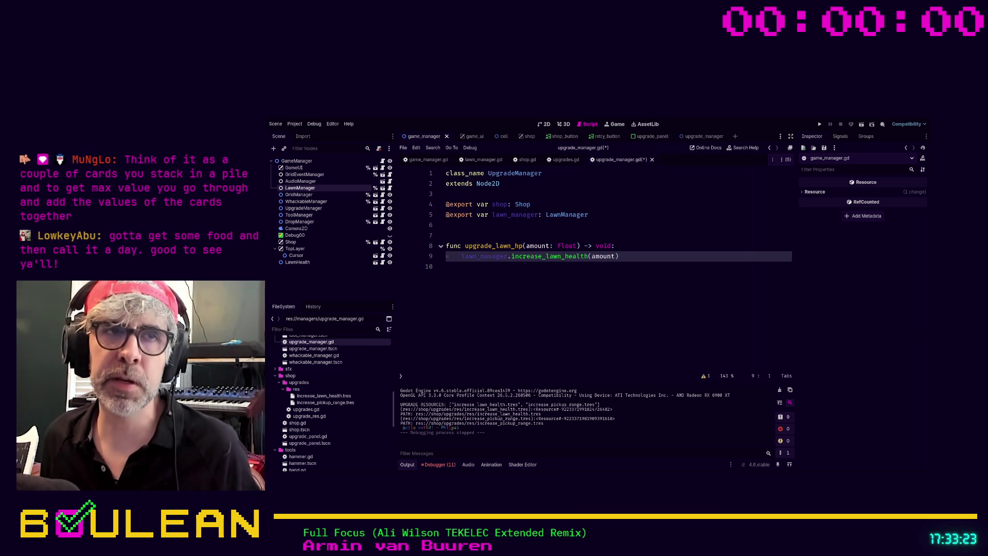
pyautogui.click(528, 278)
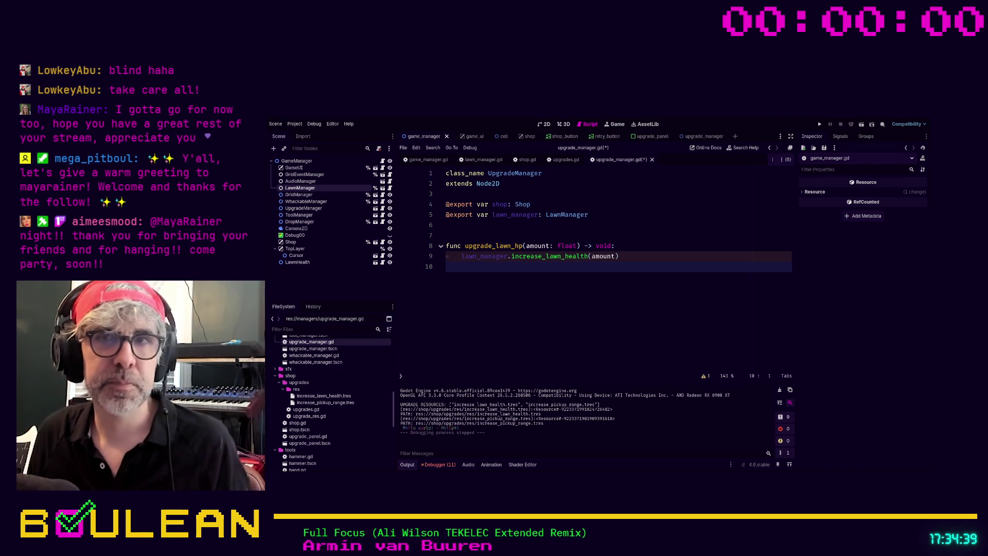
# Step: Save upgrade_manager.gd with Ctrl+S, then bring up the lawn_manager.gd script
pyautogui.press('Up')
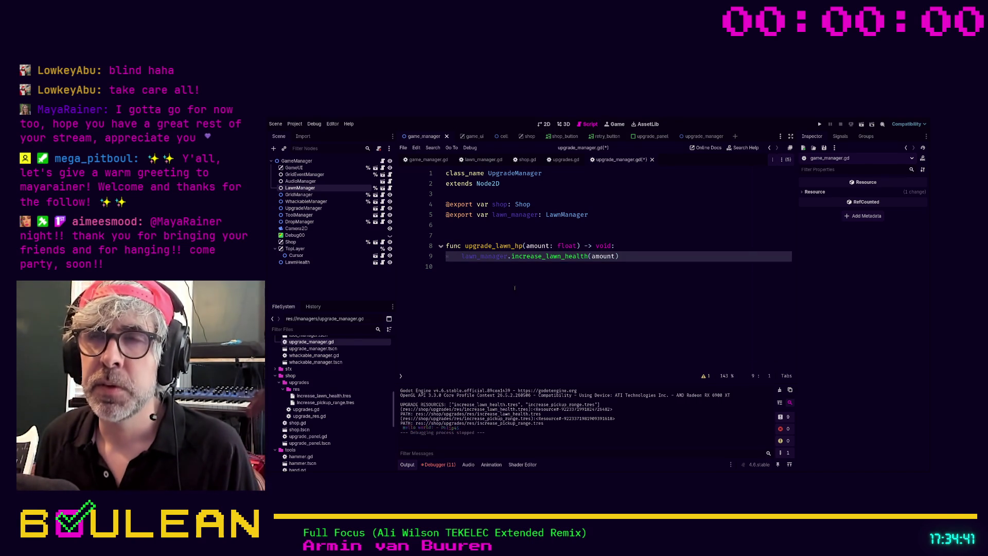
pyautogui.press('Down')
pyautogui.hotkey('ctrl', 's')
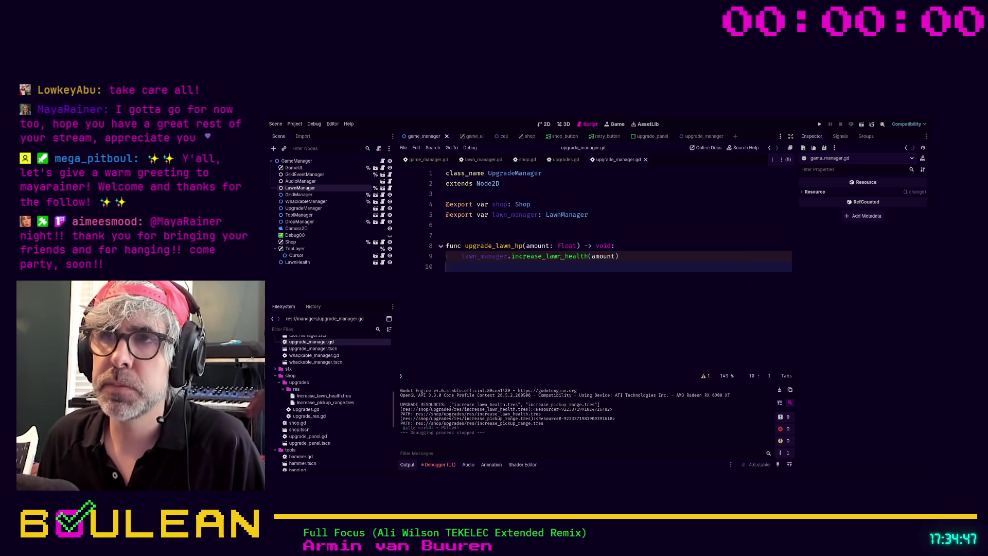
pyautogui.click(489, 160)
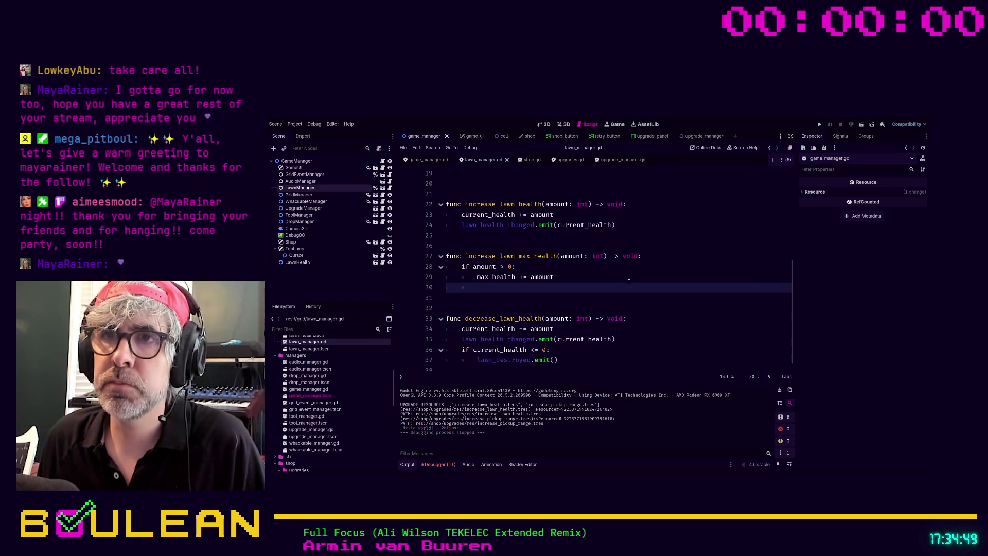
# Step: Drop 'lawn' from increase_lawn_max_health and increase_lawn_health in lawn_manager.gd
pyautogui.click(514, 256)
pyautogui.press('BackSpace')
pyautogui.press('BackSpace')
pyautogui.press('BackSpace')
pyautogui.press('BackSpace')
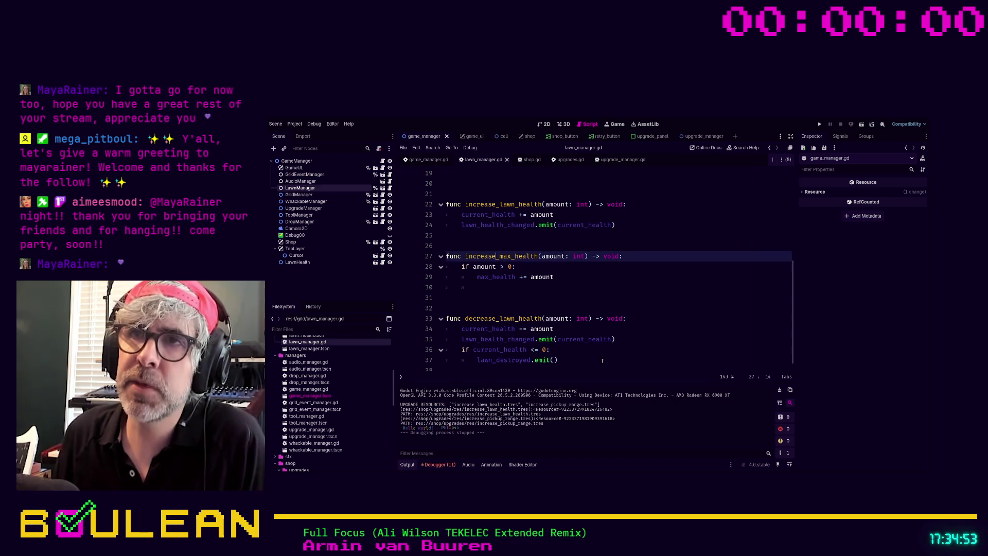
pyautogui.click(540, 204)
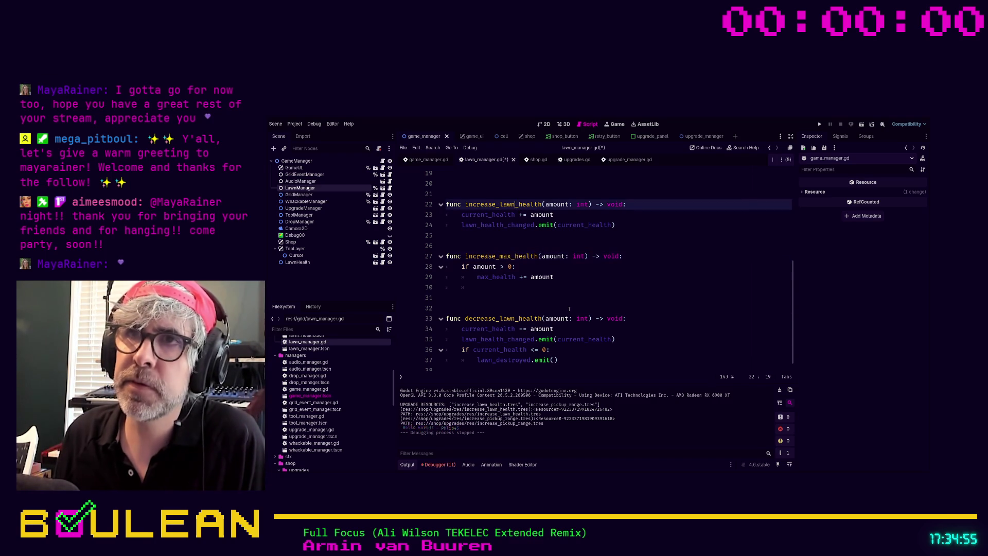
pyautogui.press('BackSpace')
pyautogui.press('BackSpace')
pyautogui.press('BackSpace')
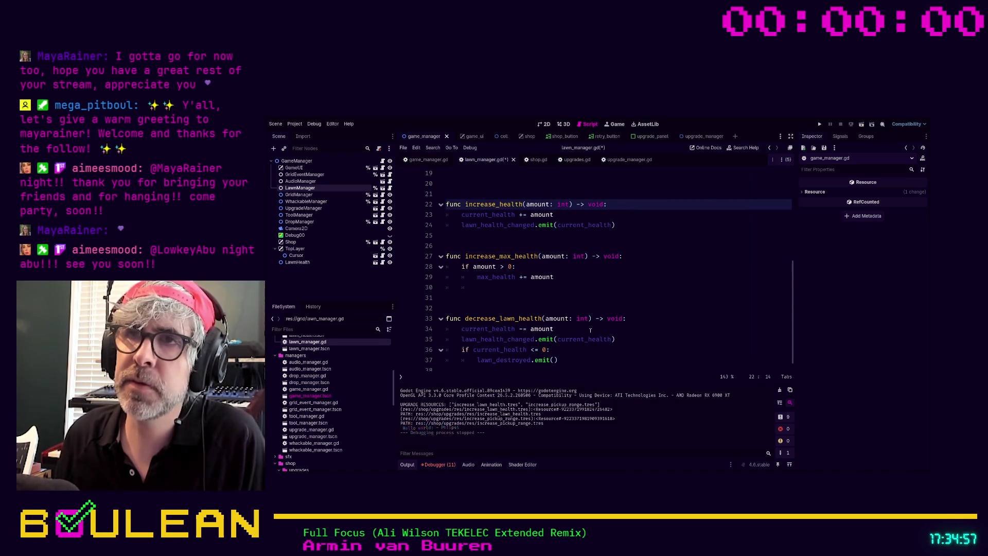
# Step: Rename decrease_lawn_health to decrease_health and run the game, which stops at grid_event_manager.gd line 39
pyautogui.click(569, 301)
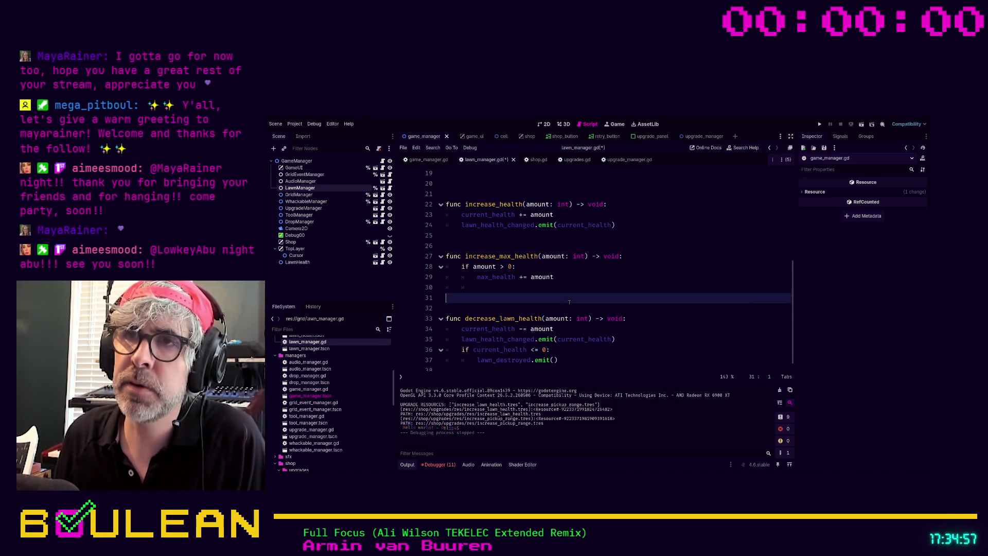
pyautogui.click(516, 319)
pyautogui.hotkey('shift', 'Left')
pyautogui.hotkey('shift', 'Left')
pyautogui.hotkey('shift', 'Left')
pyautogui.press('BackSpace')
pyautogui.press('BackSpace')
pyautogui.scroll(-1, 548, 342)
pyautogui.scroll(4, 574, 330)
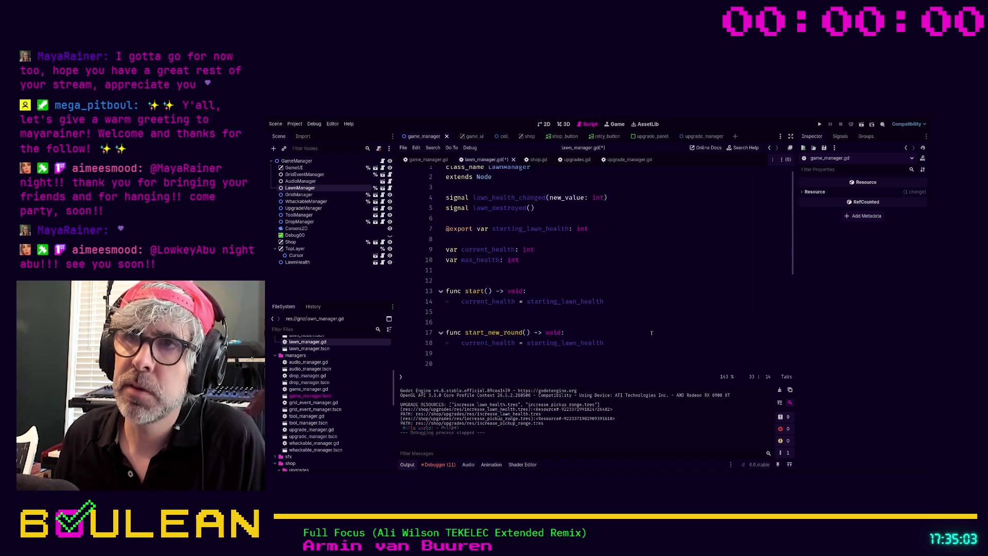
pyautogui.click(663, 297)
pyautogui.press('F5')
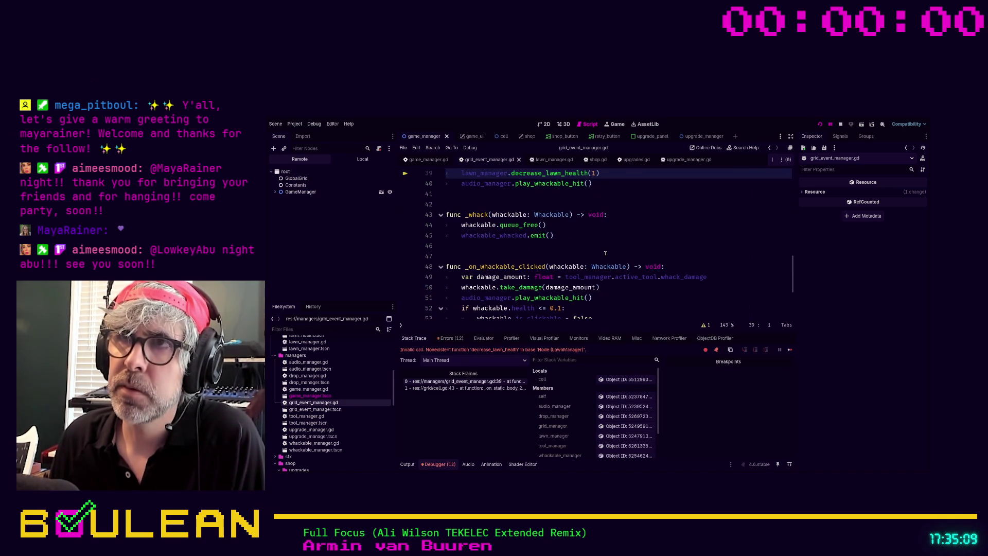
# Step: Change line 39 to call decrease_health(1) and search the project for lawn_health, finding 28 matches
pyautogui.scroll(2, 577, 242)
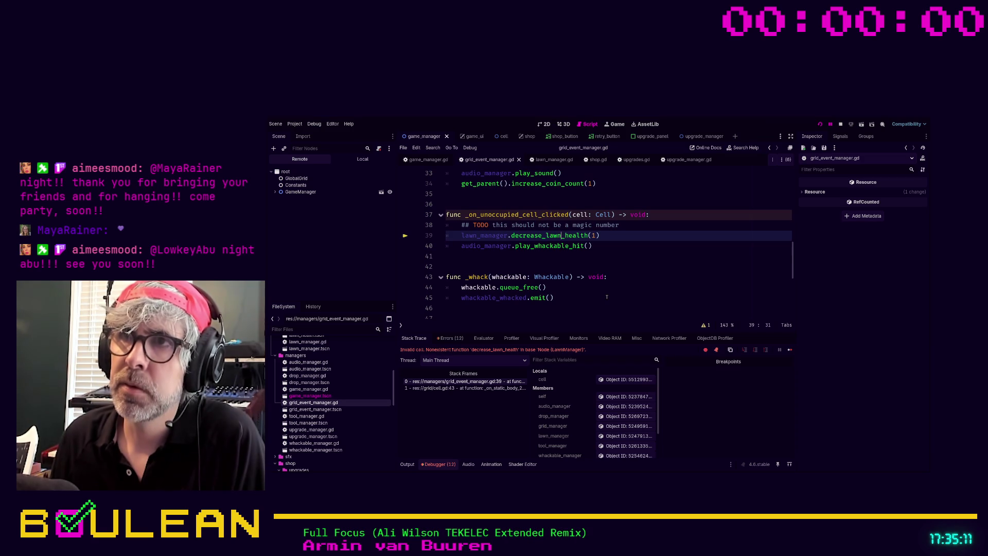
pyautogui.click(564, 235)
pyautogui.press('BackSpace')
pyautogui.press('BackSpace')
pyautogui.press('BackSpace')
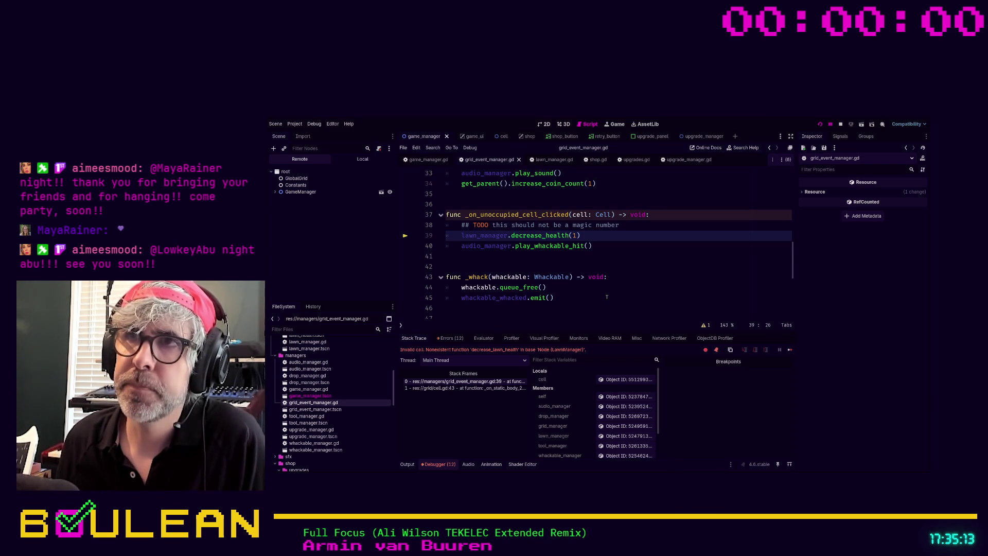
pyautogui.click(606, 297)
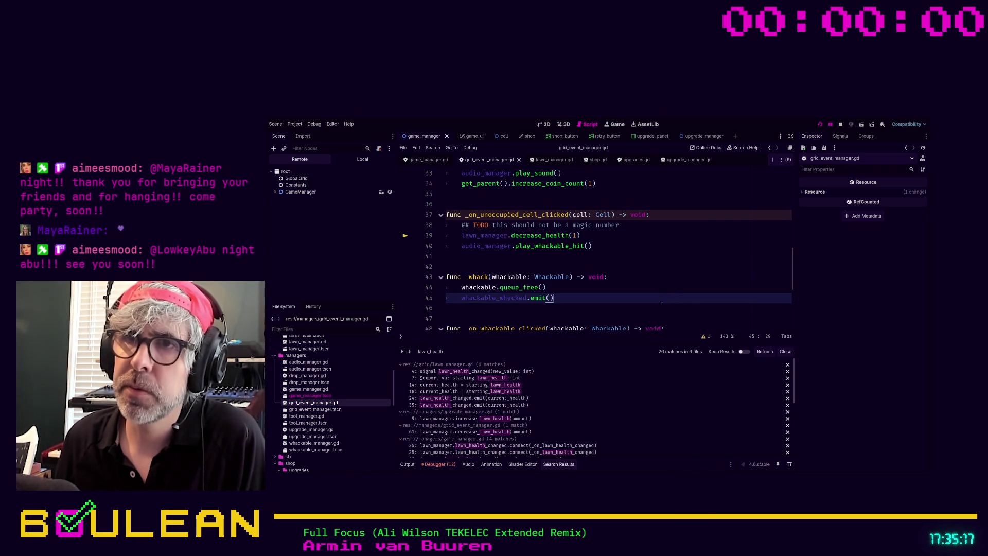
pyautogui.click(530, 371)
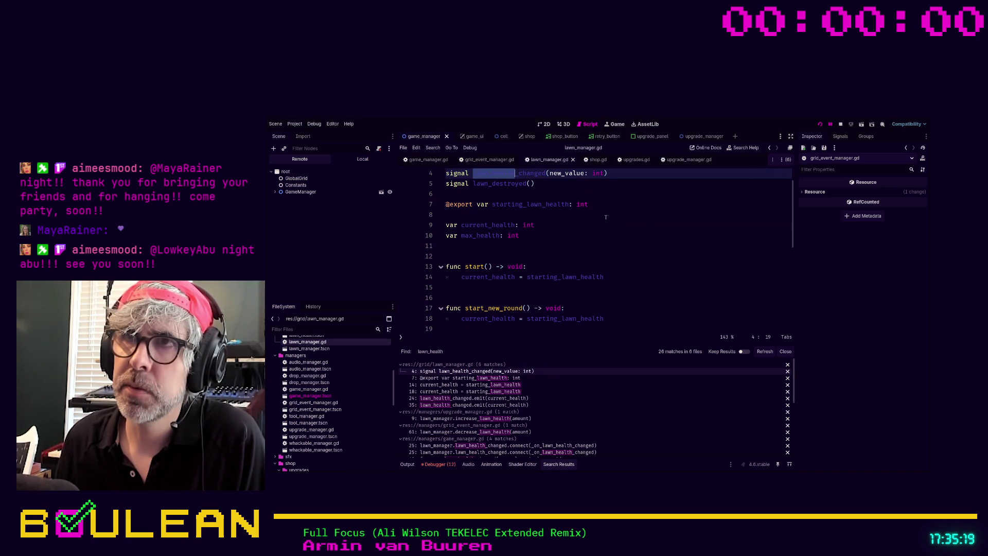
# Step: Rename the starting_lawn_health export on line 14 to starting_health
pyautogui.scroll(1, 515, 191)
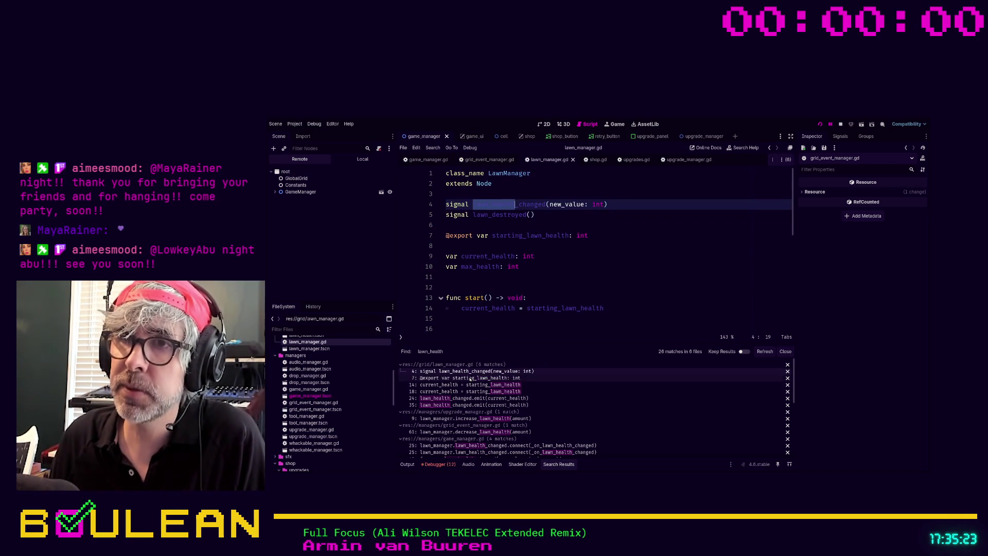
pyautogui.click(469, 378)
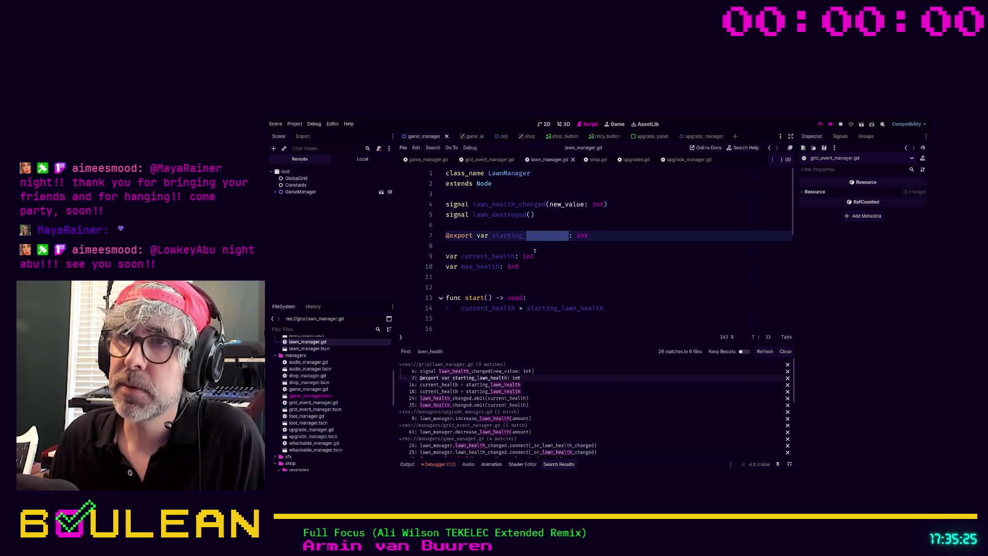
pyautogui.press('Left')
pyautogui.press('Delete')
pyautogui.press('Delete')
pyautogui.press('Delete')
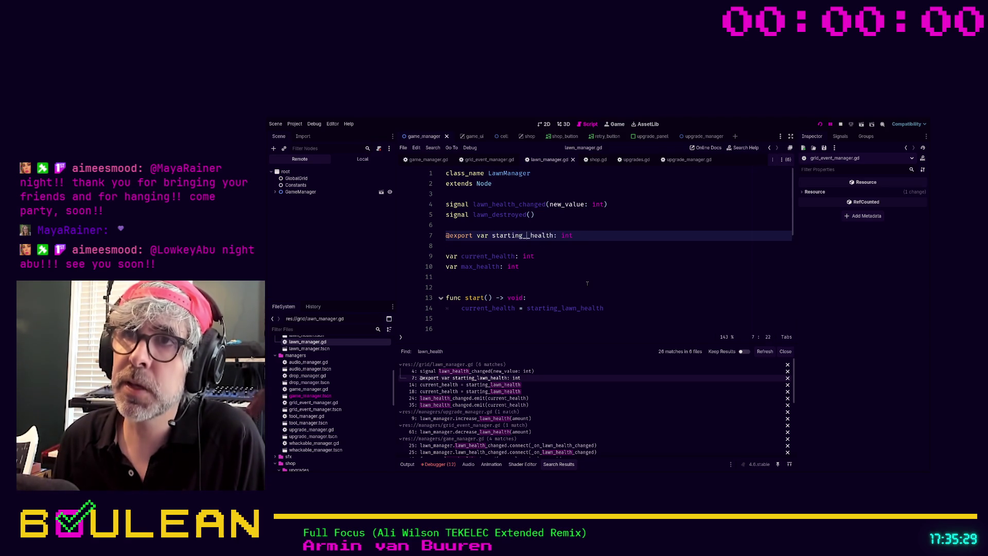
pyautogui.click(587, 283)
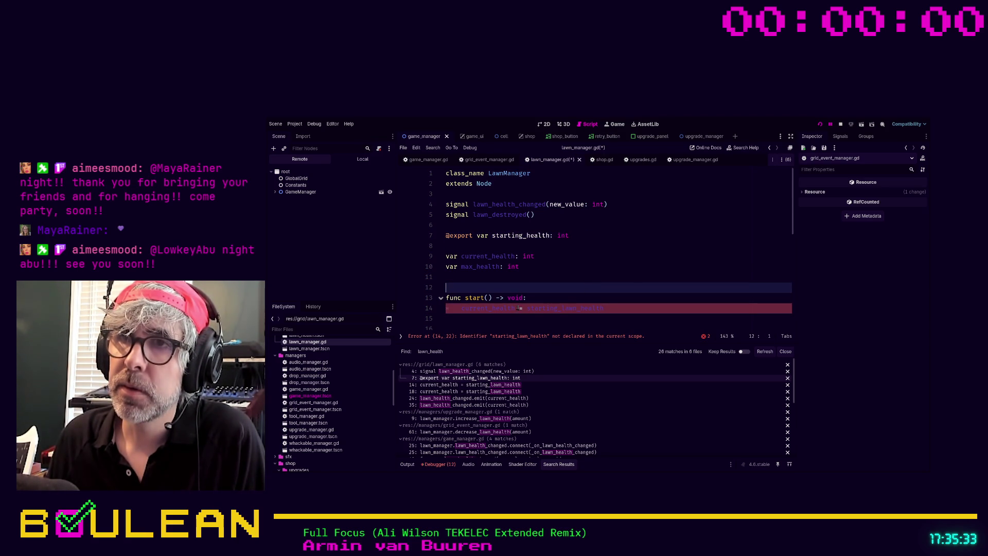
pyautogui.click(598, 336)
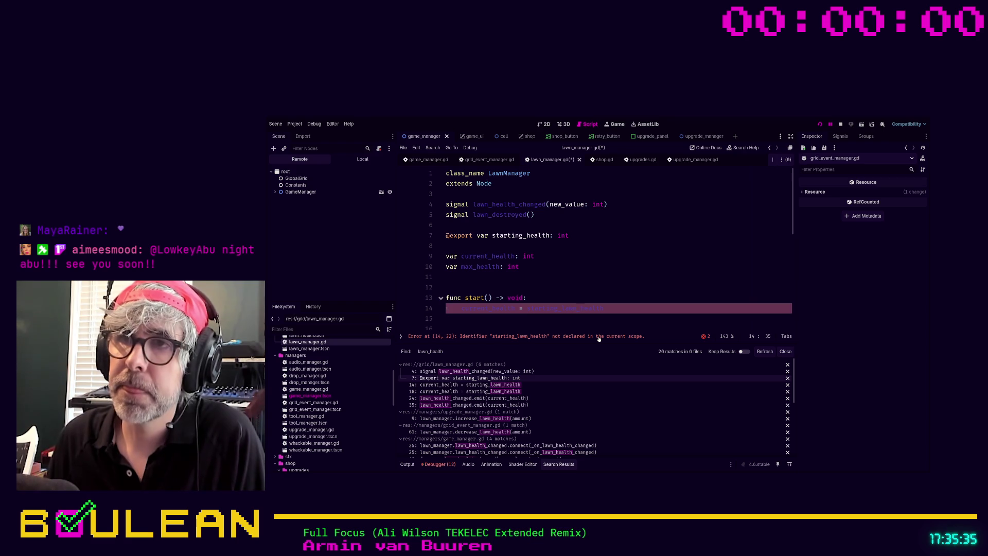
pyautogui.write('starting')
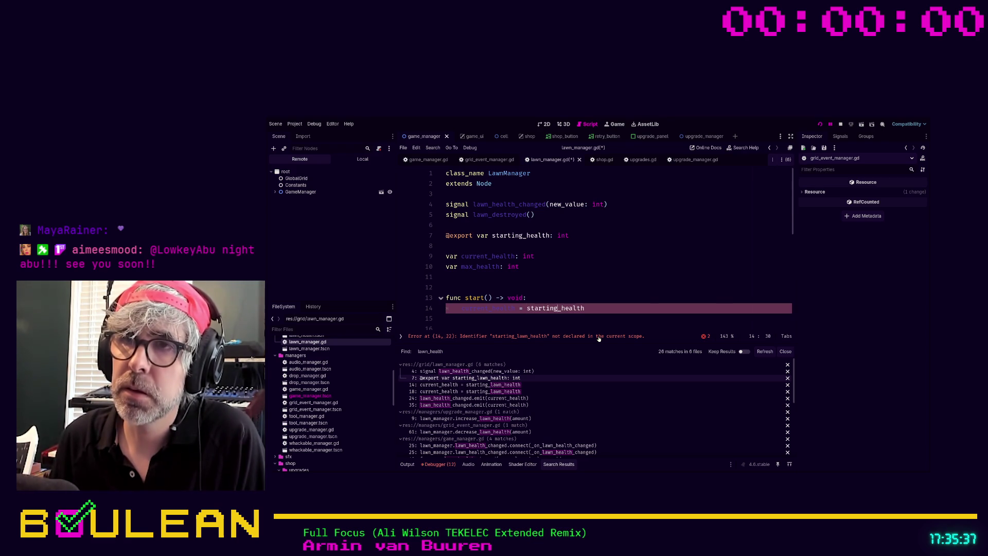
pyautogui.click(647, 226)
pyautogui.scroll(-3, 645, 234)
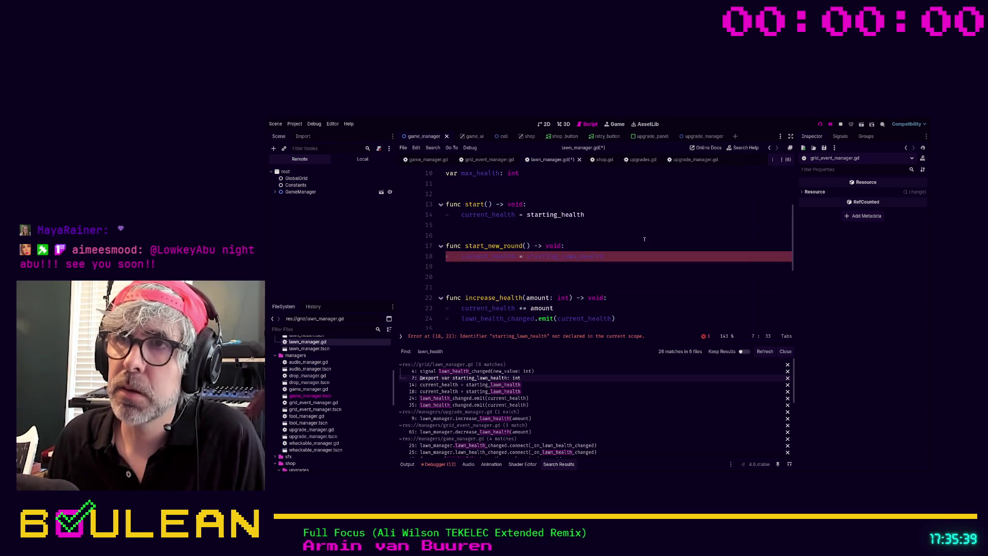
# Step: Copy starting_health and paste it over starting_lawn_health on line 18
pyautogui.doubleClick(555, 215)
pyautogui.hotkey('ctrl', 'c')
pyautogui.doubleClick(564, 256)
pyautogui.hotkey('ctrl', 'v')
pyautogui.scroll(-2, 618, 249)
pyautogui.click(625, 261)
pyautogui.scroll(-2, 631, 262)
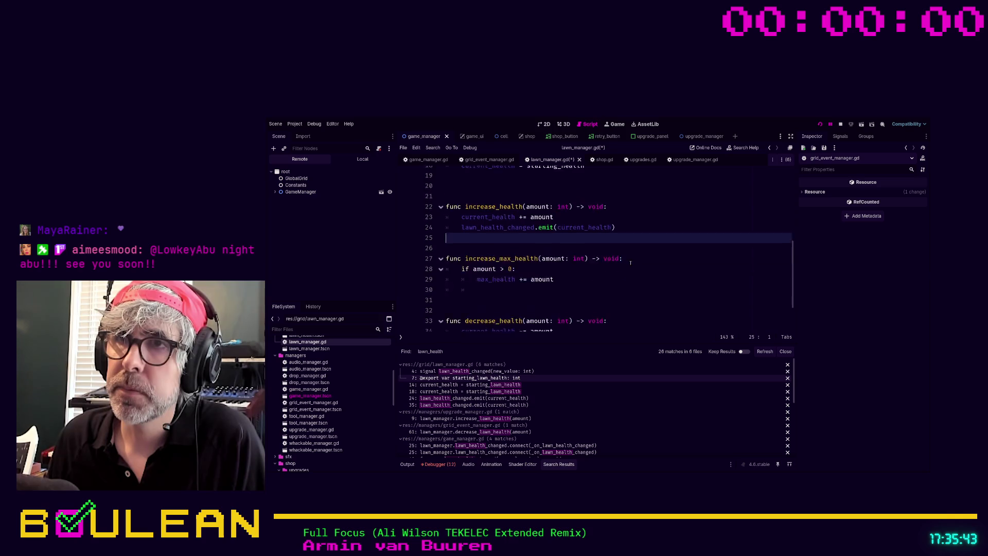
# Step: Save lawn_manager.gd and run the game again
pyautogui.click(630, 263)
pyautogui.hotkey('ctrl', 's')
pyautogui.scroll(6, 630, 262)
pyautogui.click(630, 263)
pyautogui.press('F5')
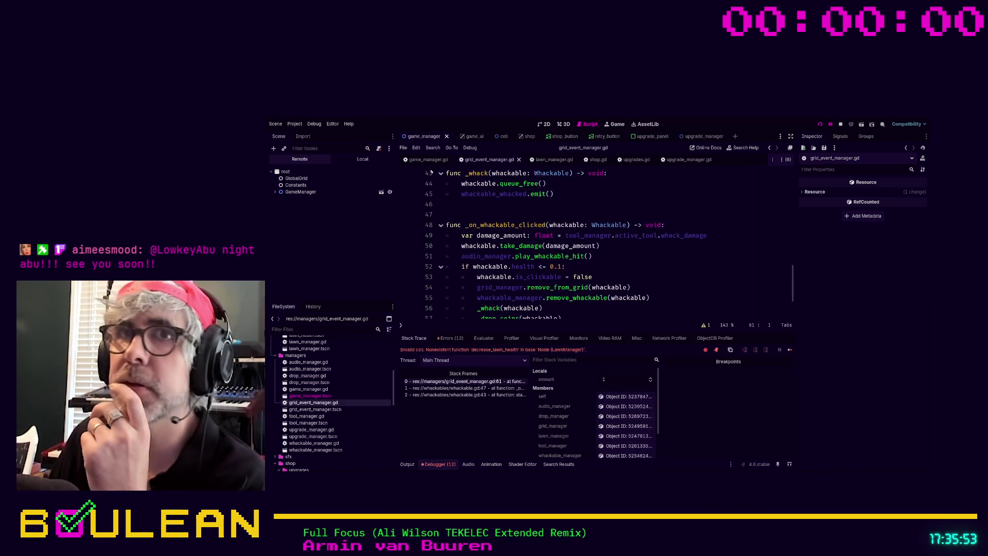
# Step: Stop the game and set LawnManager's Starting Health to 32 in the Inspector
pyautogui.click(840, 124)
pyautogui.click(300, 181)
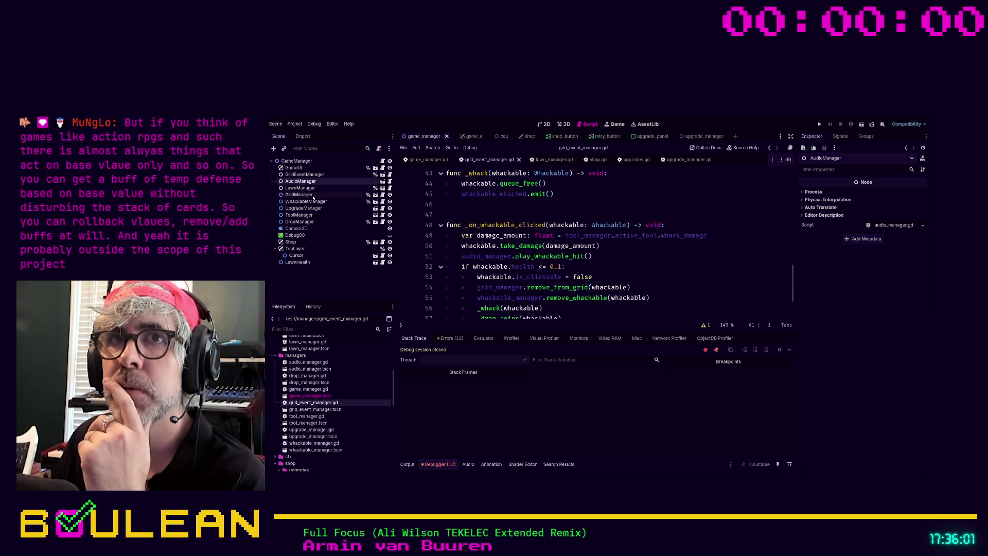
pyautogui.click(312, 189)
pyautogui.moveTo(876, 199); pyautogui.dragTo(905, 199)
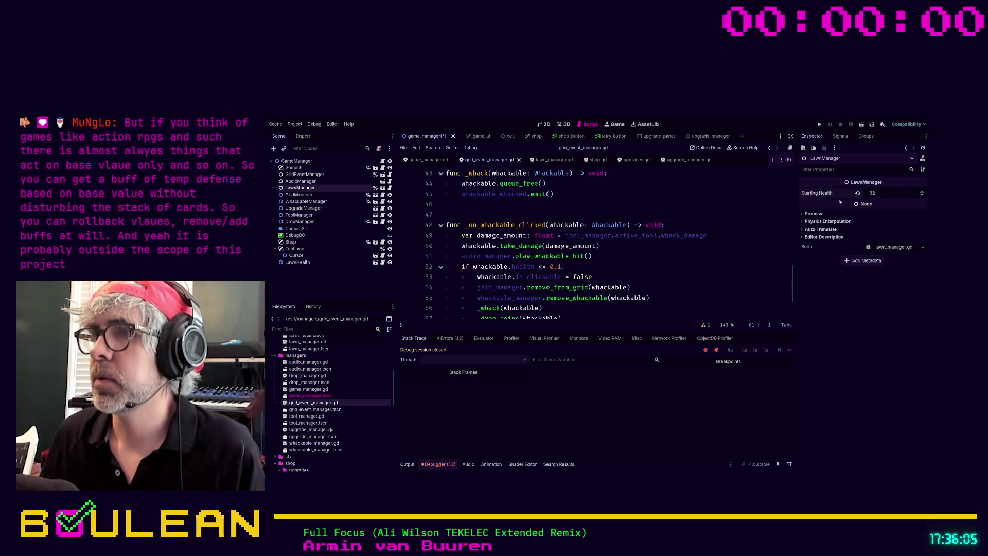
# Step: Change the line 61 call in grid_event_manager.gd to decrease_health
pyautogui.click(669, 287)
pyautogui.press('F5')
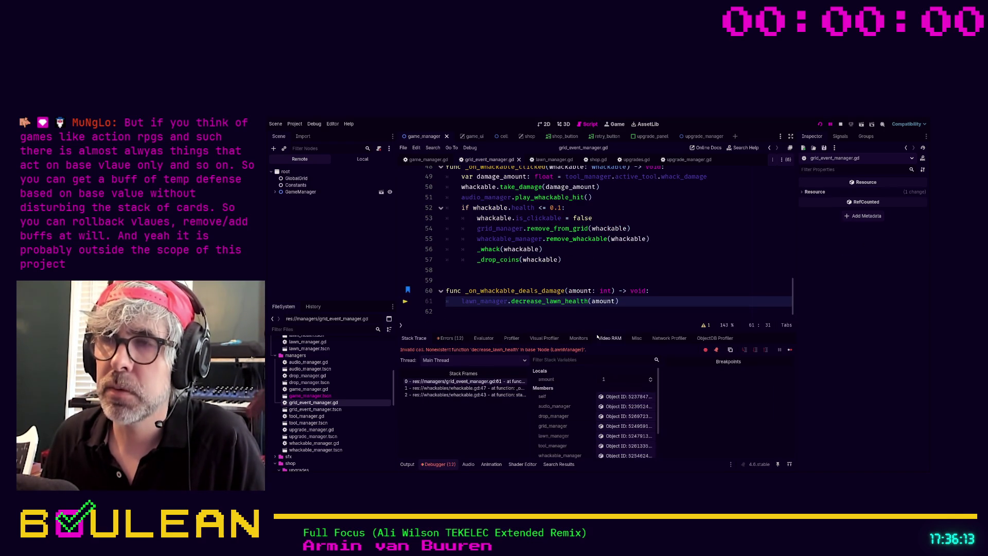
pyautogui.press('BackSpace')
pyautogui.press('BackSpace')
pyautogui.press('BackSpace')
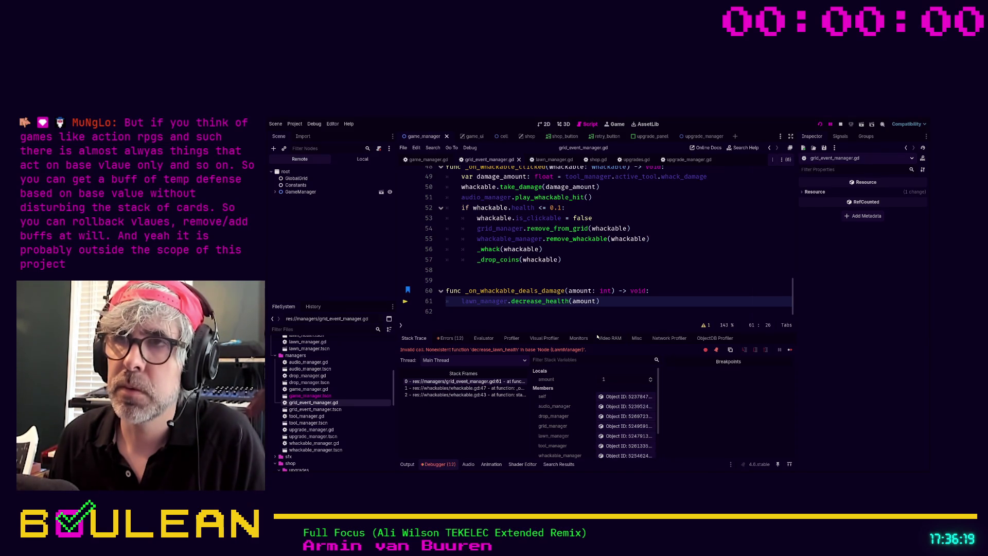
# Step: Search the project files for lawn_health and open the first match in lawn_manager.gd
pyautogui.hotkey('ctrl', 'shift', 'f')
pyautogui.press('Return')
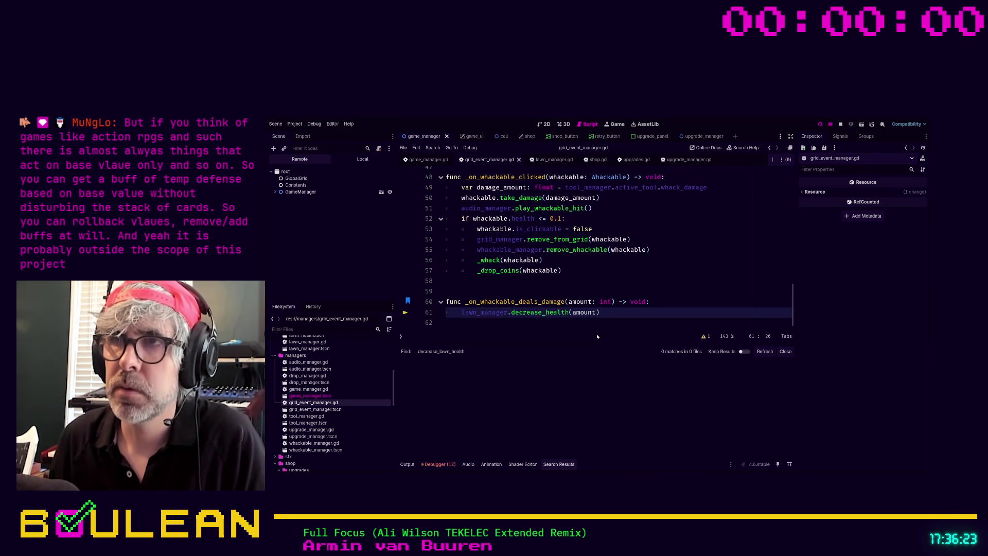
pyautogui.click(535, 371)
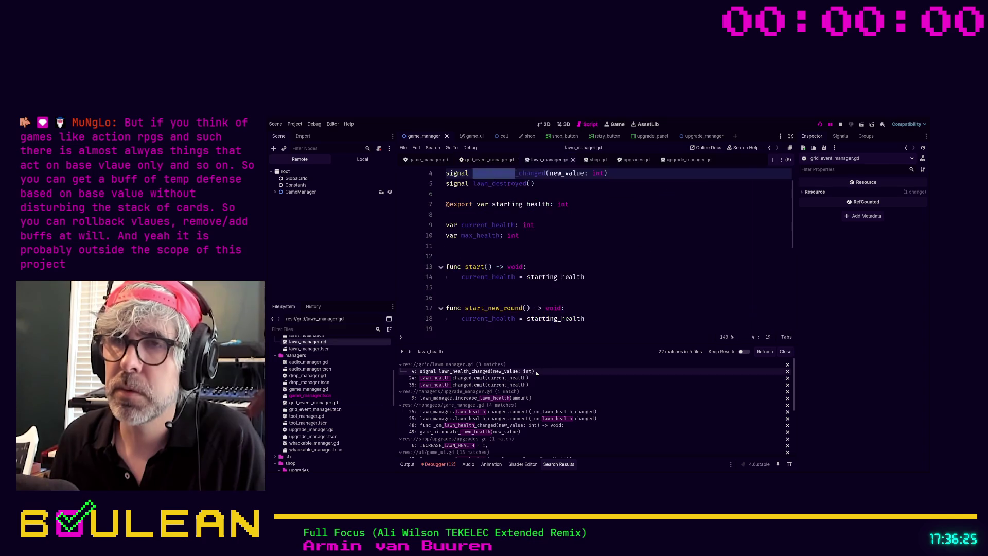
# Step: Change increase_lawn_health to increase_health on line 9 of upgrade_manager.gd
pyautogui.click(523, 380)
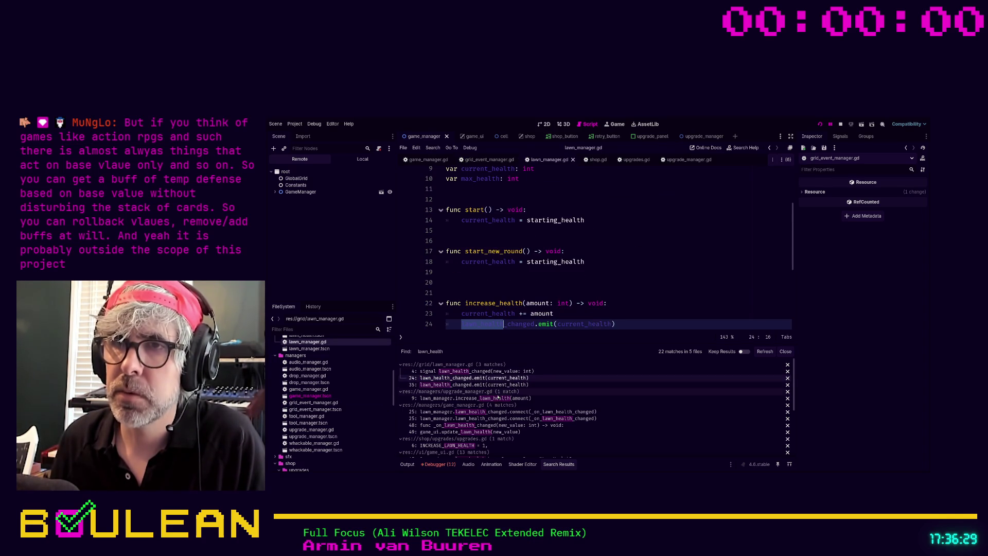
pyautogui.click(490, 399)
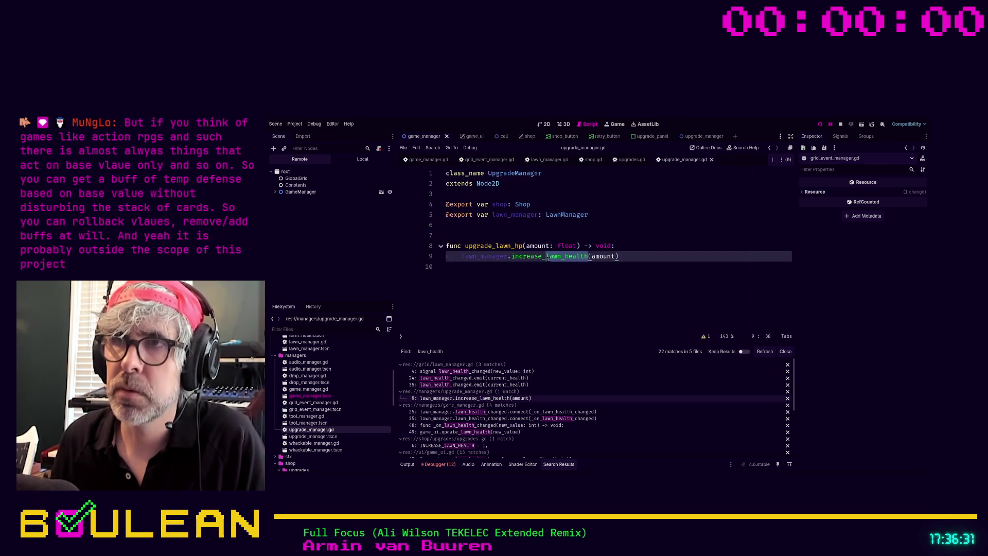
pyautogui.moveTo(563, 255); pyautogui.dragTo(542, 256)
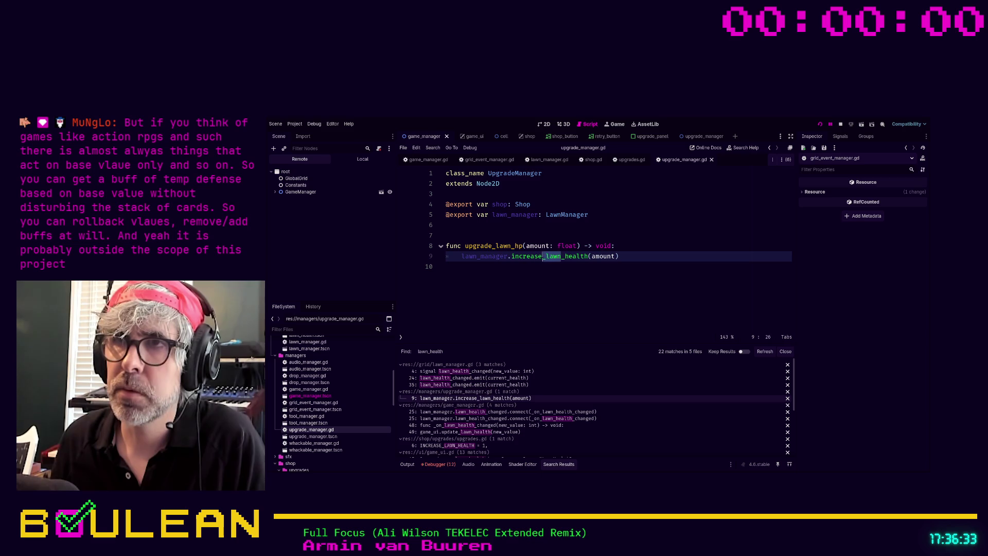
pyautogui.press('Delete')
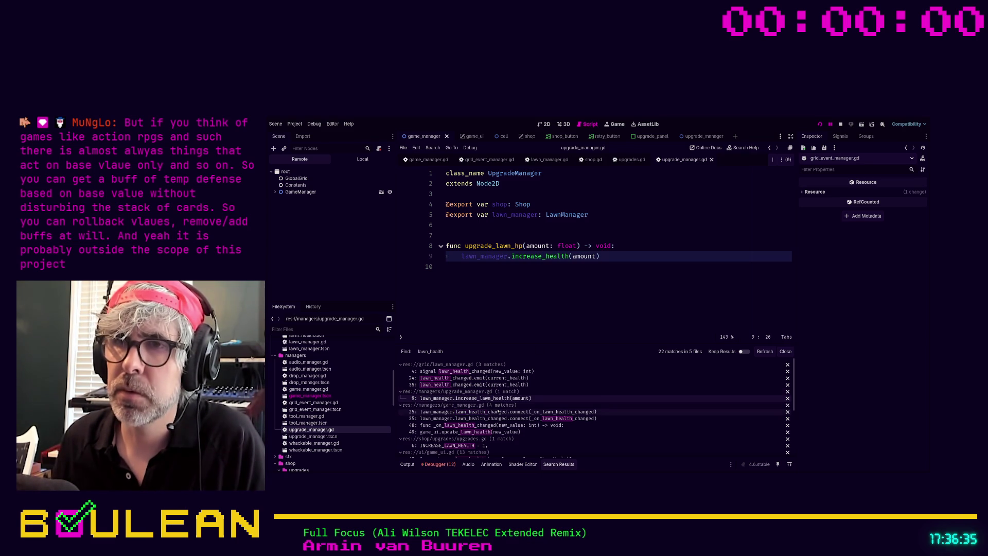
# Step: Review the lawn_health connections and handlers in game_manager.gd
pyautogui.click(494, 412)
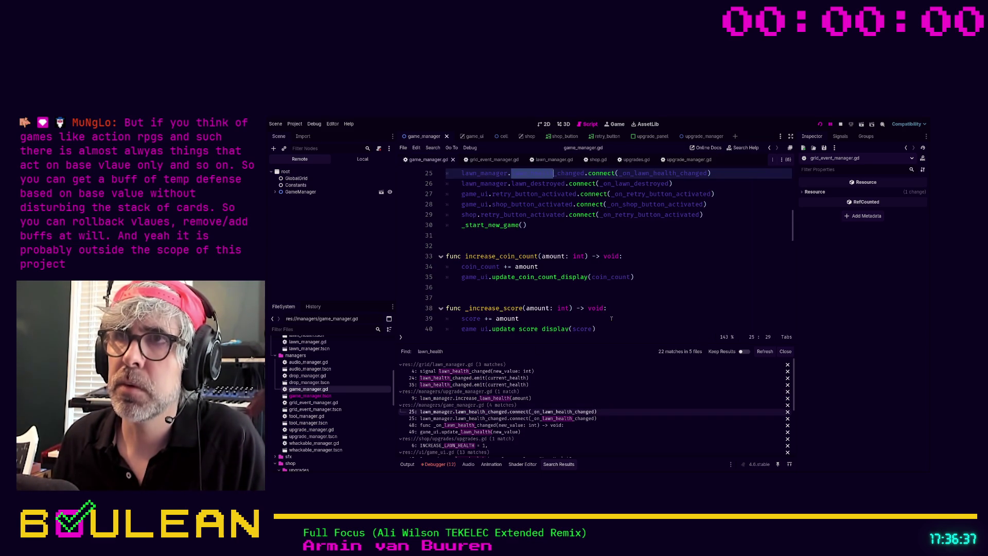
pyautogui.scroll(3, 611, 318)
pyautogui.click(550, 322)
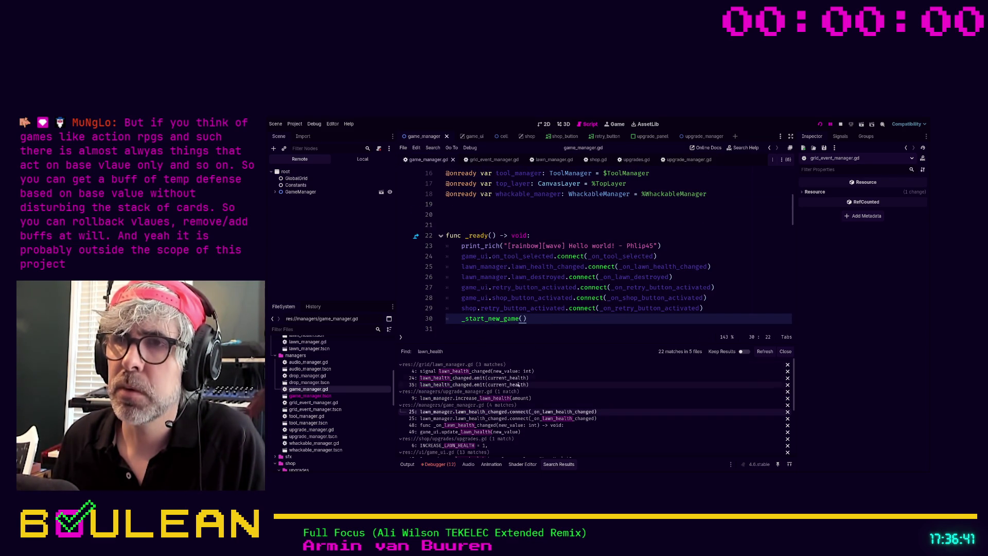
pyautogui.click(509, 418)
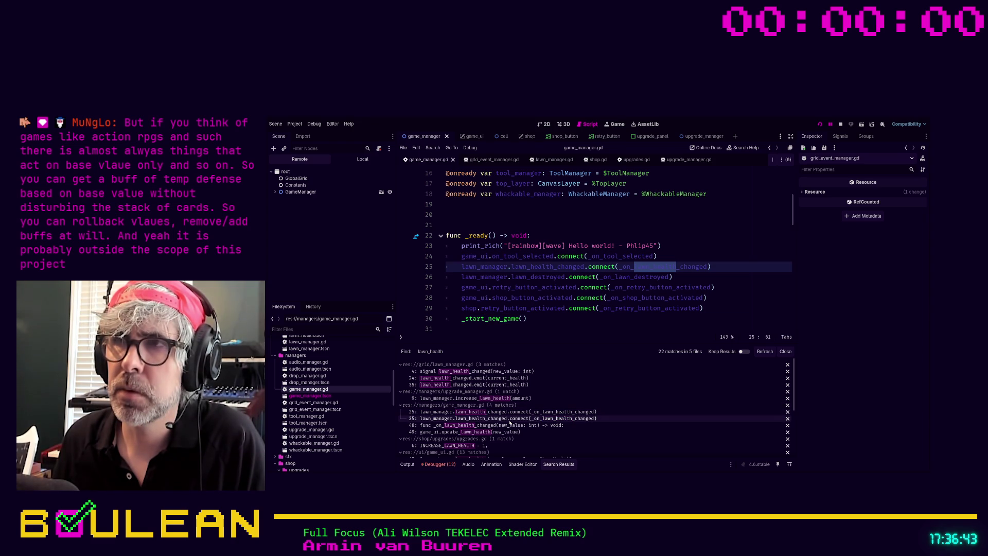
pyautogui.click(509, 425)
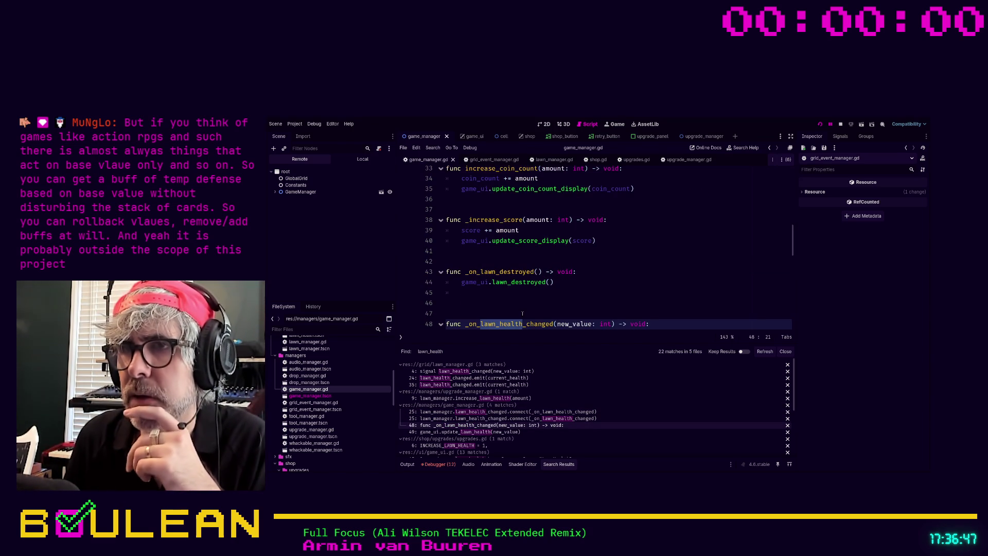
pyautogui.scroll(-2, 539, 307)
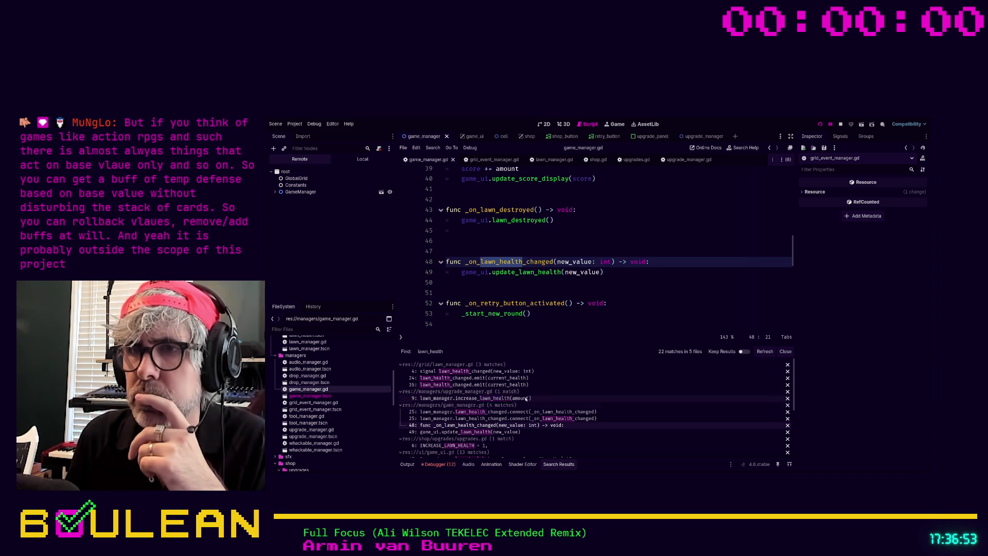
pyautogui.click(502, 432)
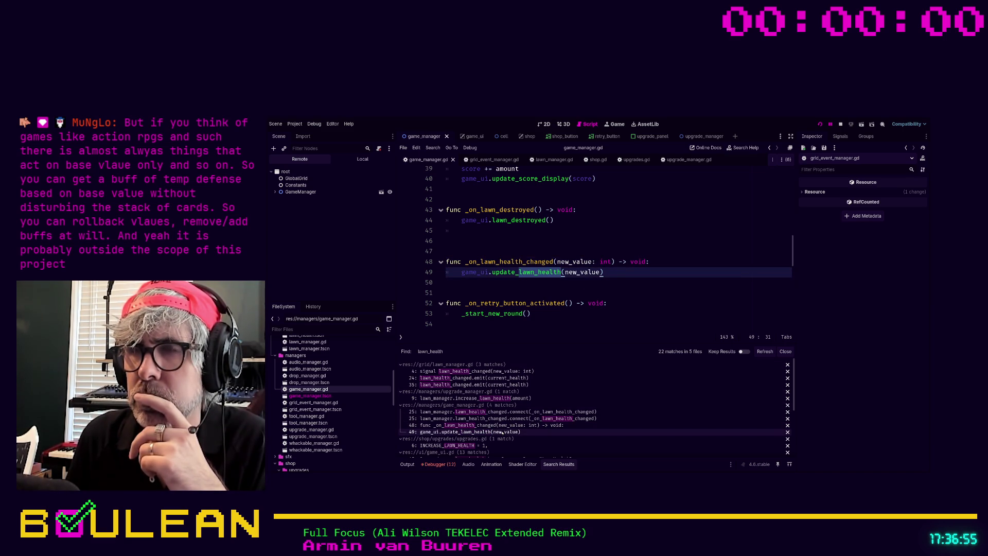
pyautogui.scroll(-3, 502, 432)
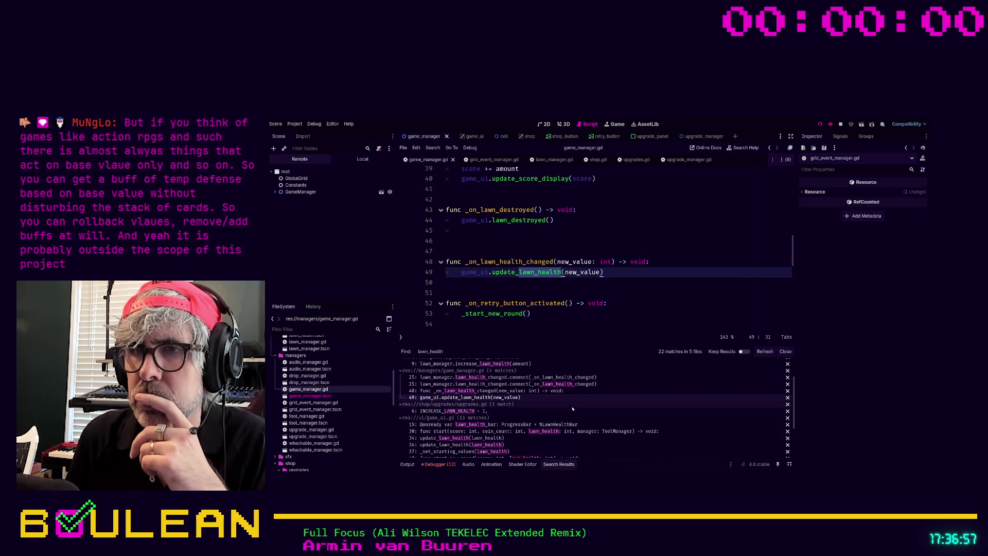
# Step: Check the remaining lawn_health matches in upgrades.gd and game_ui.gd, then run the game
pyautogui.click(465, 411)
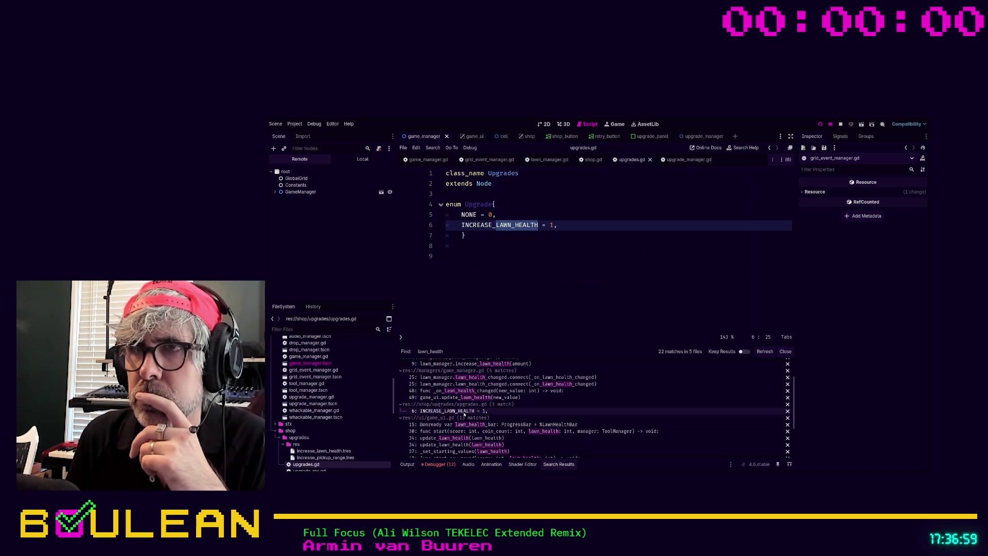
pyautogui.click(469, 424)
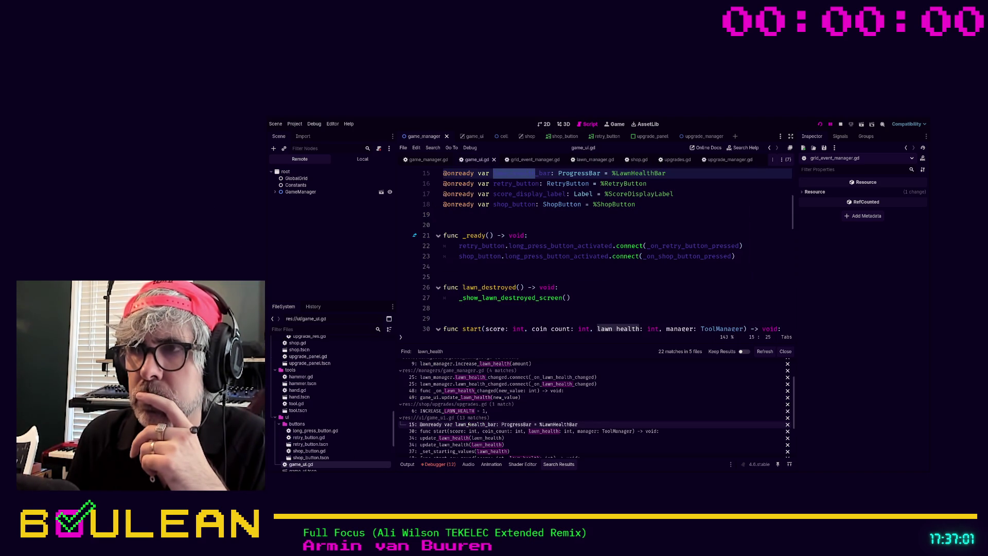
pyautogui.scroll(-2, 474, 426)
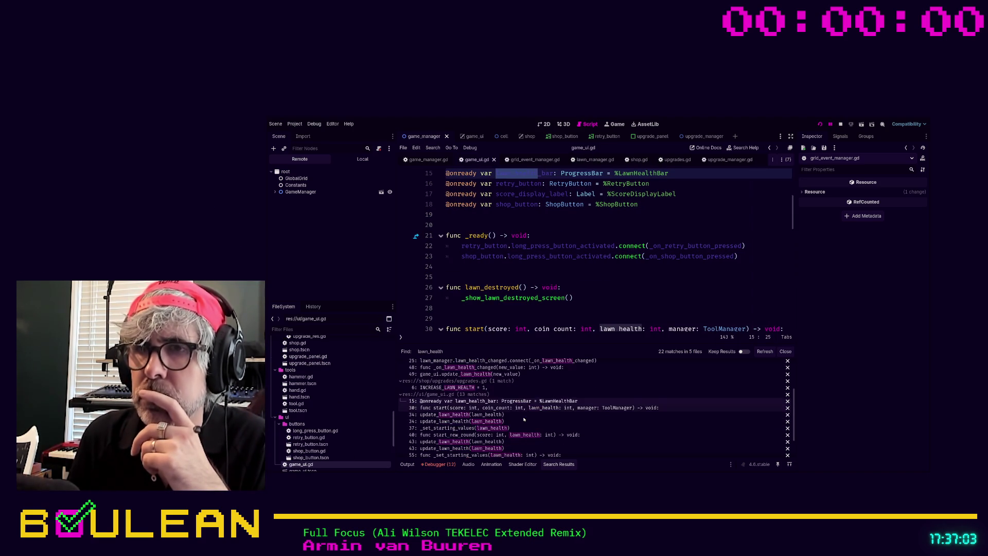
pyautogui.click(484, 415)
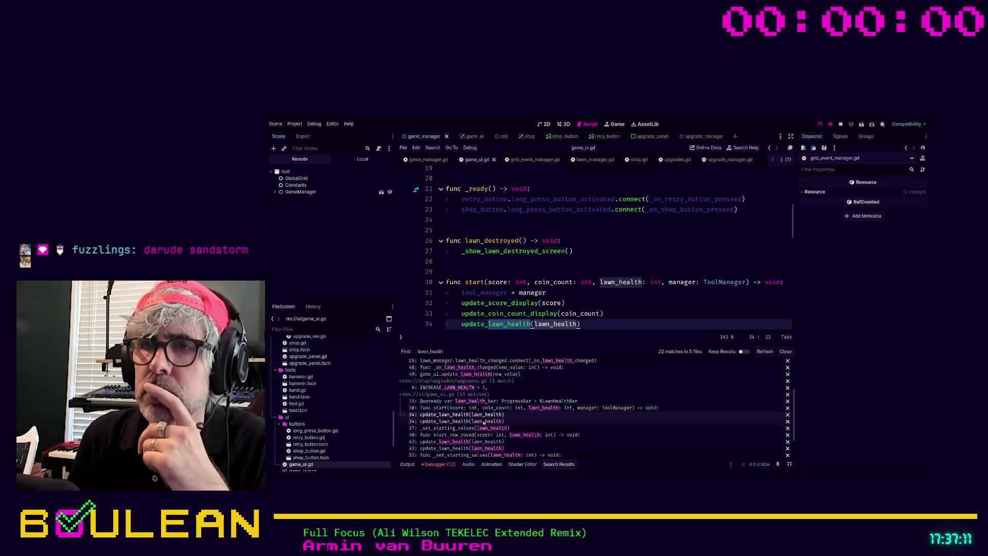
pyautogui.click(484, 420)
pyautogui.click(507, 428)
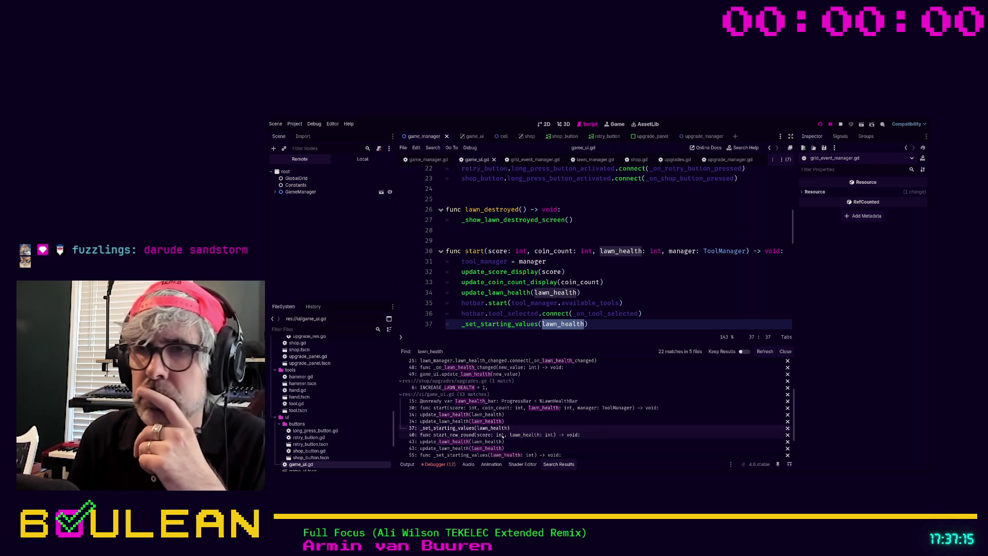
pyautogui.click(503, 435)
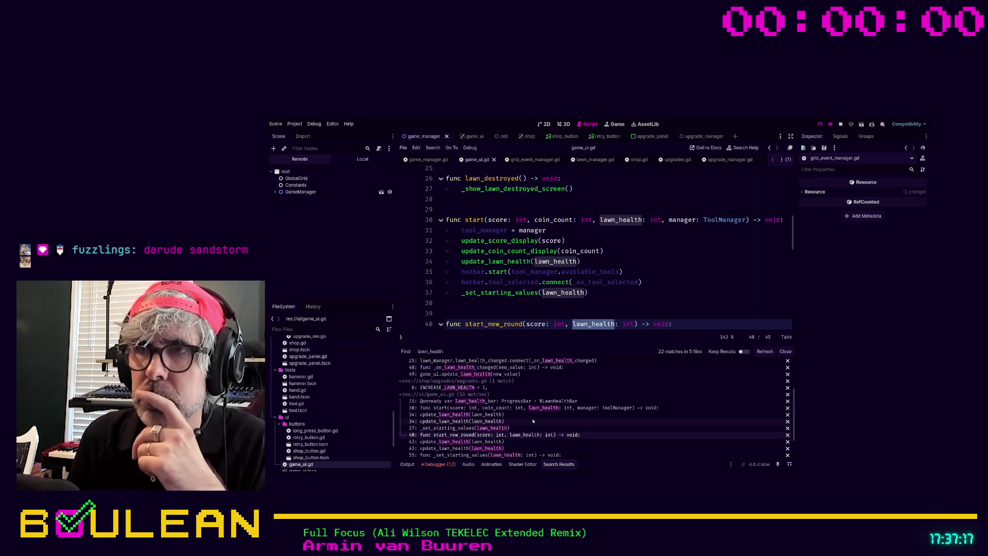
pyautogui.scroll(-2, 535, 416)
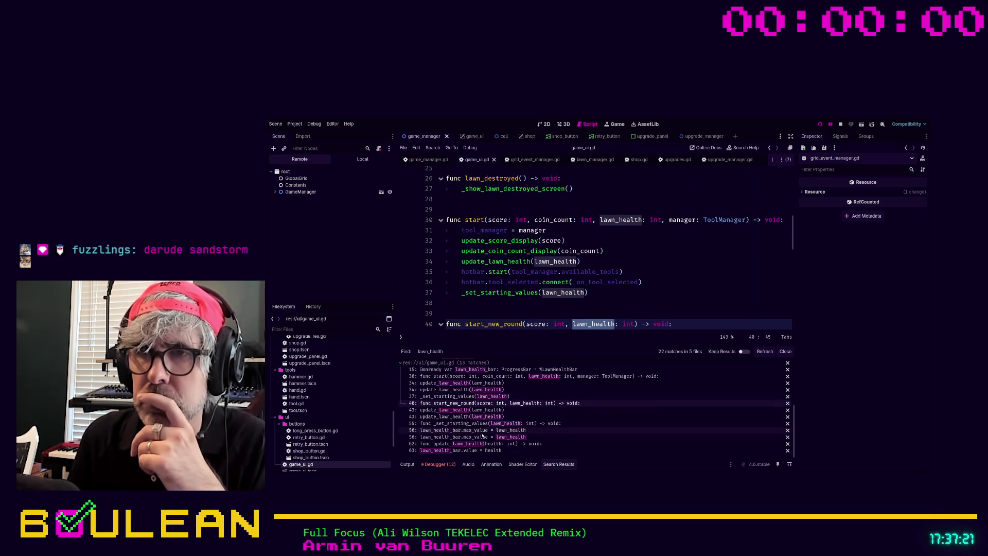
pyautogui.click(522, 303)
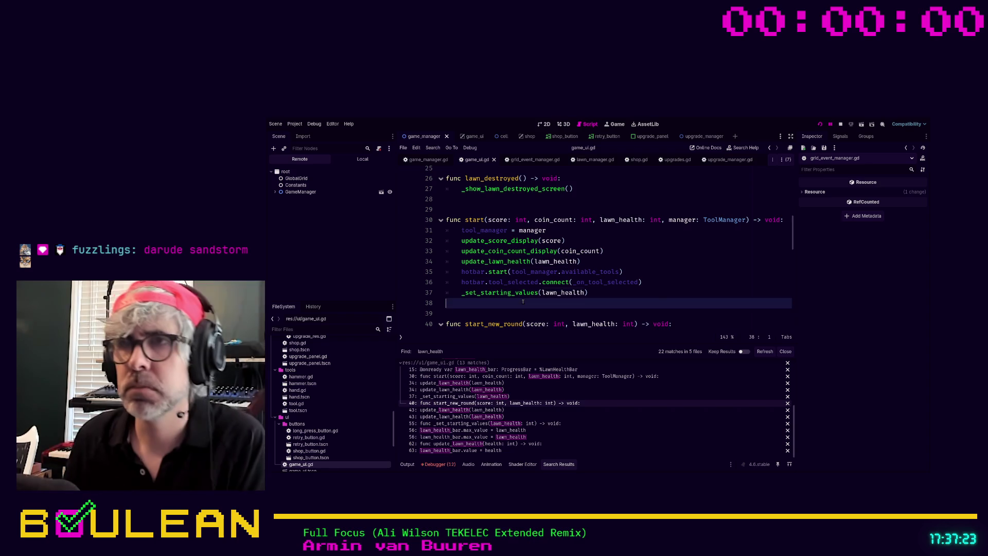
pyautogui.press('F5')
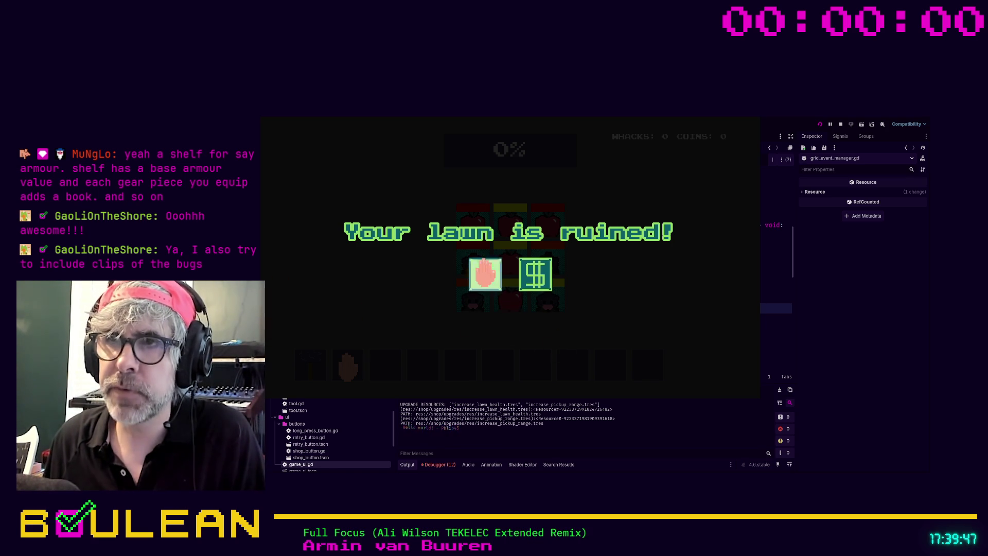
# Step: Retry and start whacking popping moles to earn coins
pyautogui.click(486, 274)
pyautogui.click(507, 296)
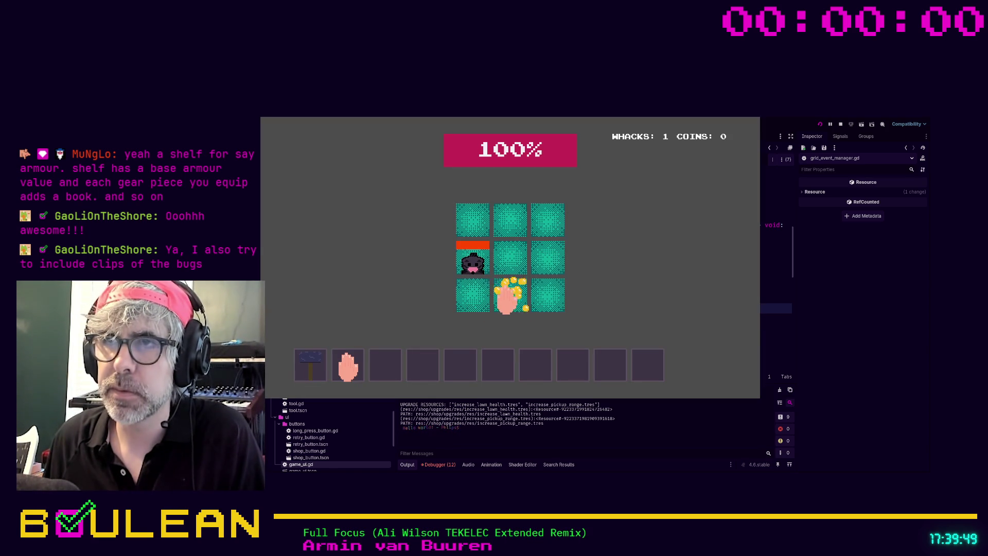
pyautogui.click(465, 260)
pyautogui.click(510, 259)
pyautogui.click(472, 263)
# Step: Keep whacking until the lawn is ruined, view the shop's upgrade panels, and stop the game
pyautogui.click(518, 307)
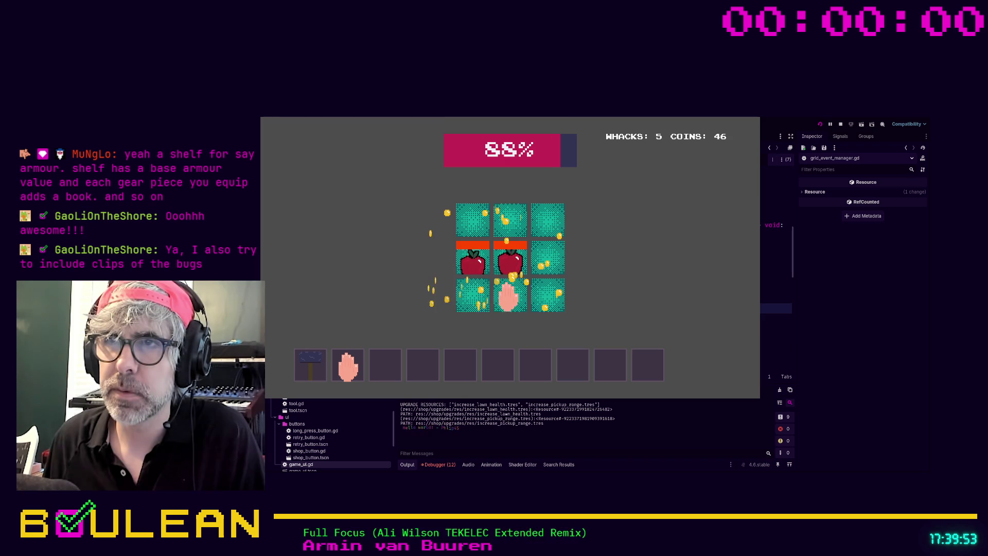
pyautogui.click(519, 258)
pyautogui.click(470, 259)
pyautogui.click(465, 297)
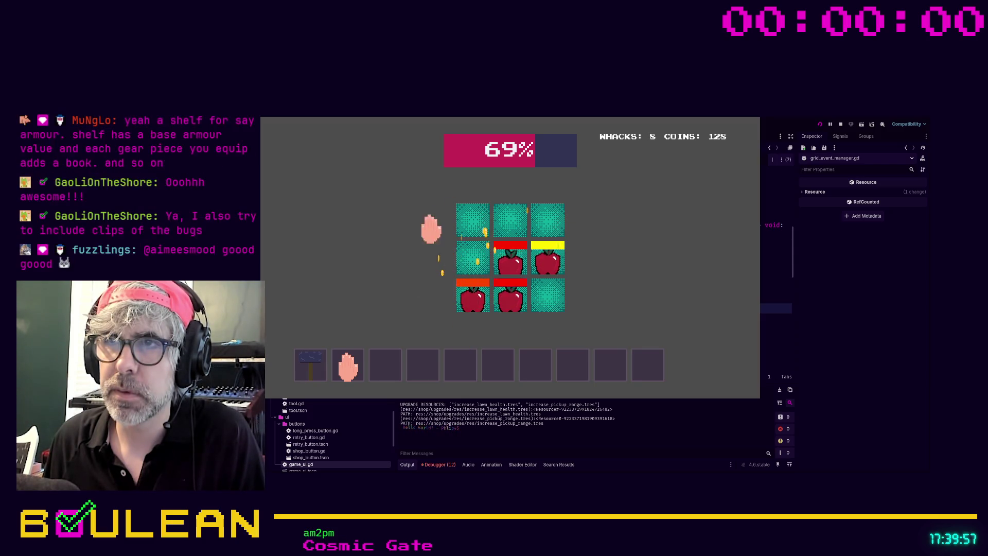
pyautogui.click(503, 305)
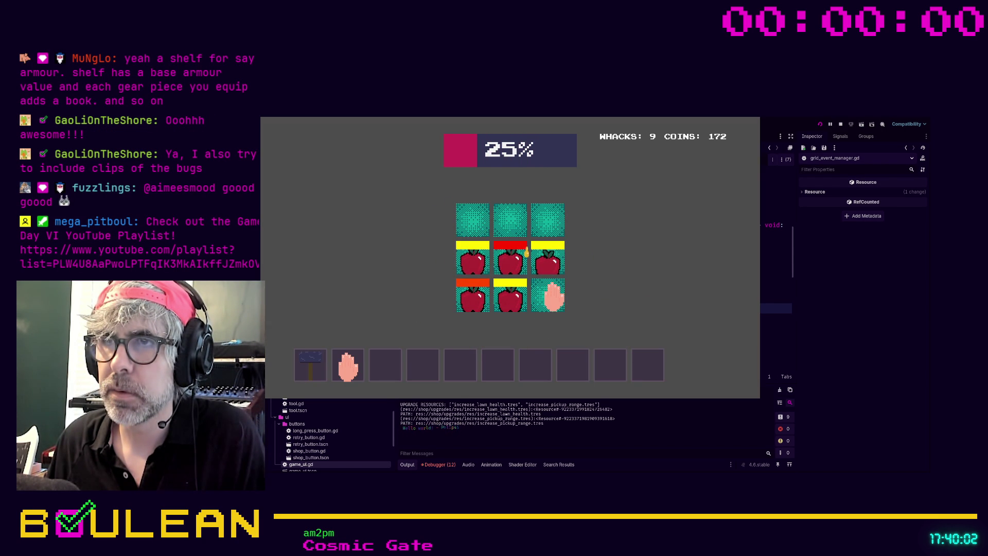
pyautogui.click(538, 273)
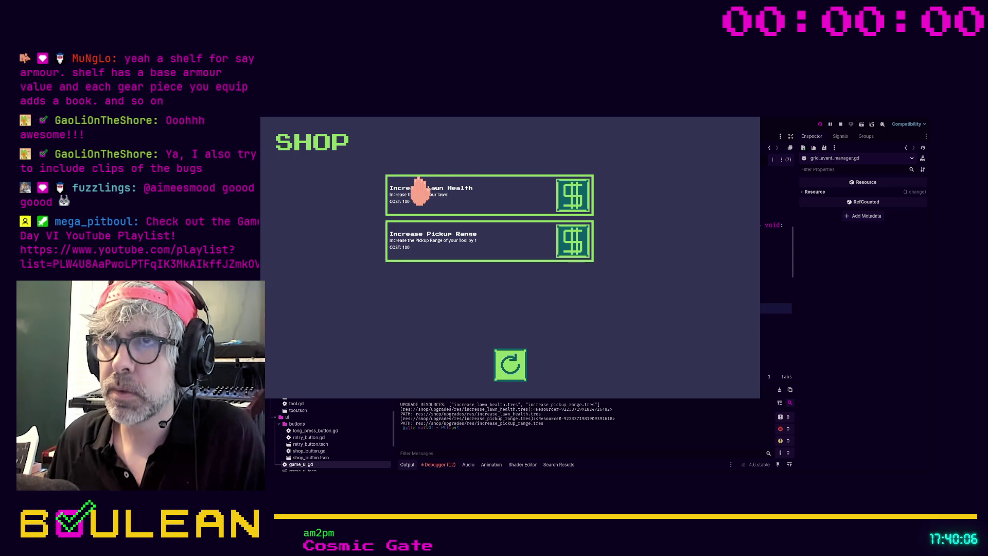
pyautogui.press('F8')
# Step: Filter the FileSystem by 'upgrade' and open upgrade_res.gd and upgrade_panel.gd
pyautogui.click(333, 329)
pyautogui.write('upgrade')
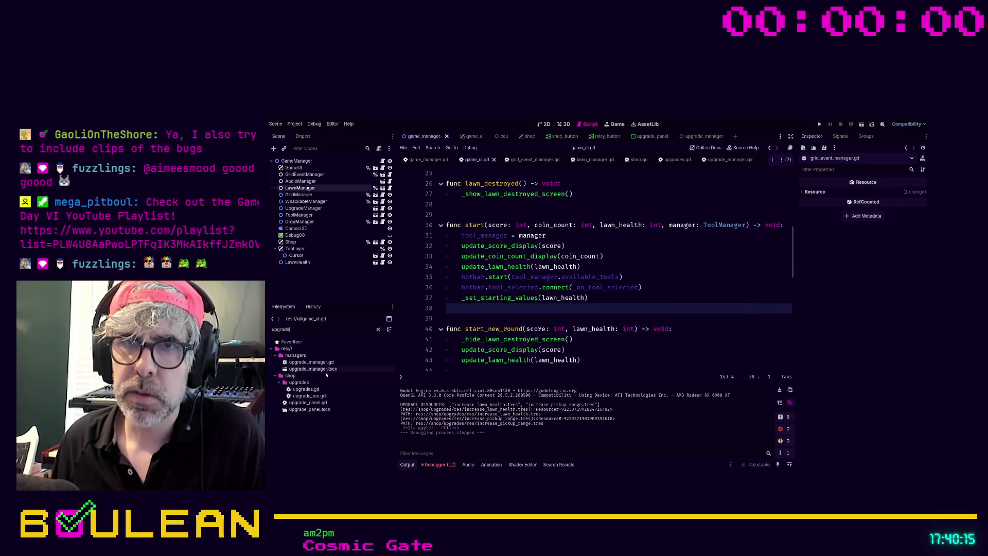
pyautogui.click(309, 396)
pyautogui.doubleClick(309, 396)
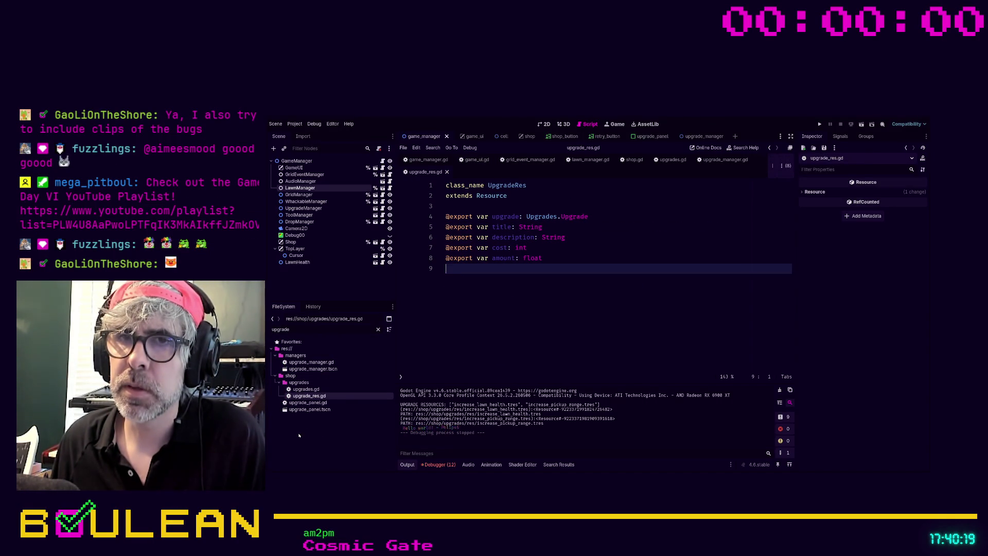
pyautogui.doubleClick(301, 403)
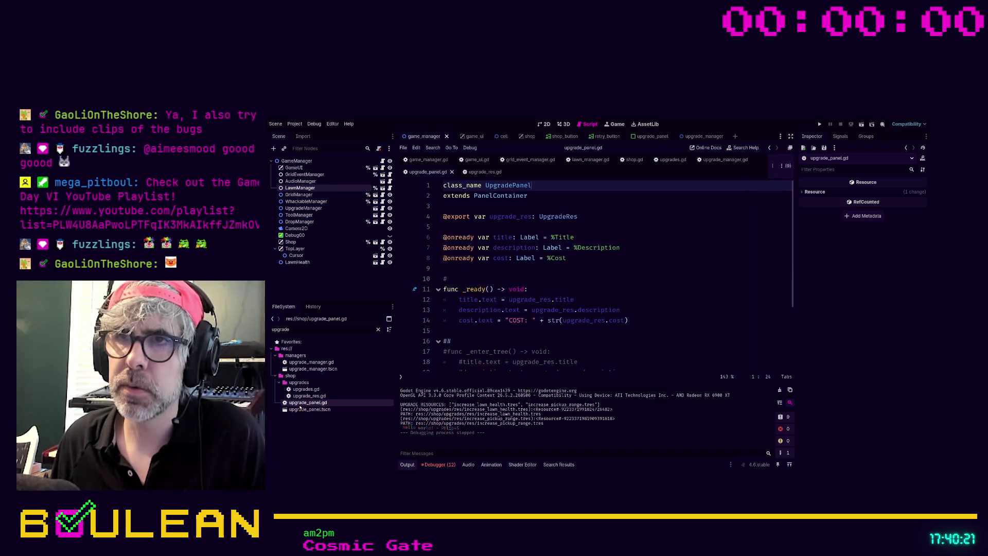
pyautogui.scroll(-3, 568, 269)
pyautogui.scroll(3, 568, 269)
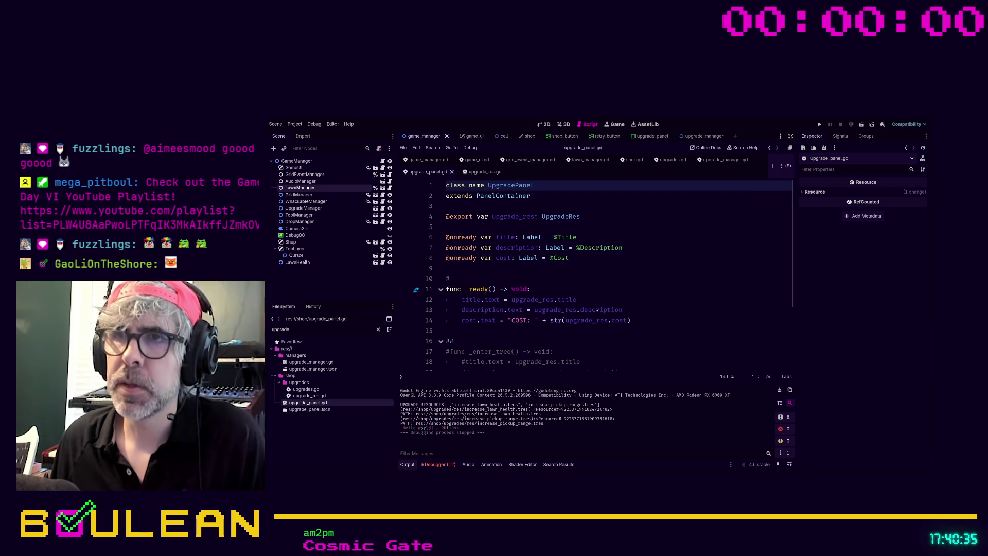
# Step: Append + " " + str(upgrade_res.amount) to the description on line 13, then save and run
pyautogui.click(643, 310)
pyautogui.write('+')
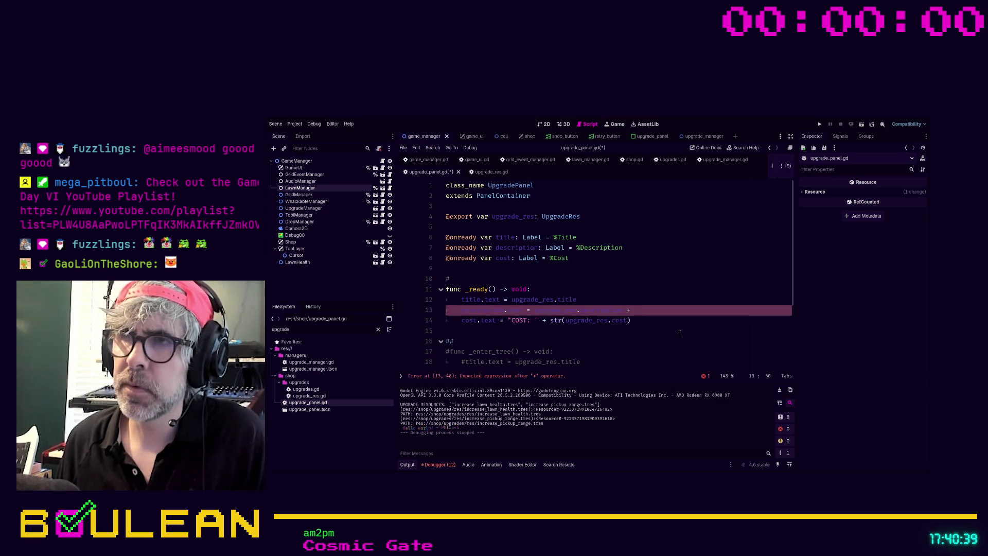
pyautogui.press('Left')
pyautogui.press('Right')
pyautogui.write('+ str(a,')
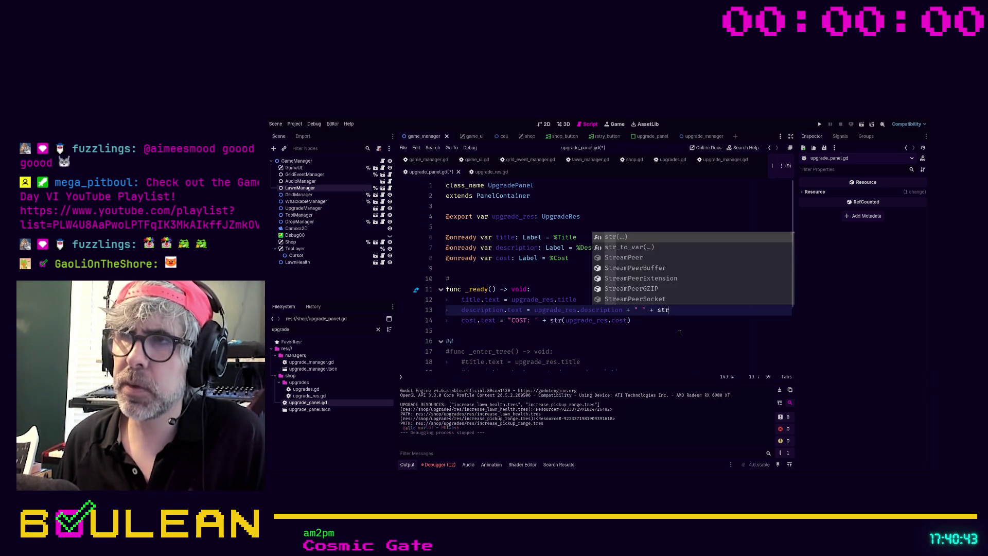
pyautogui.press('BackSpace')
pyautogui.write('moun')
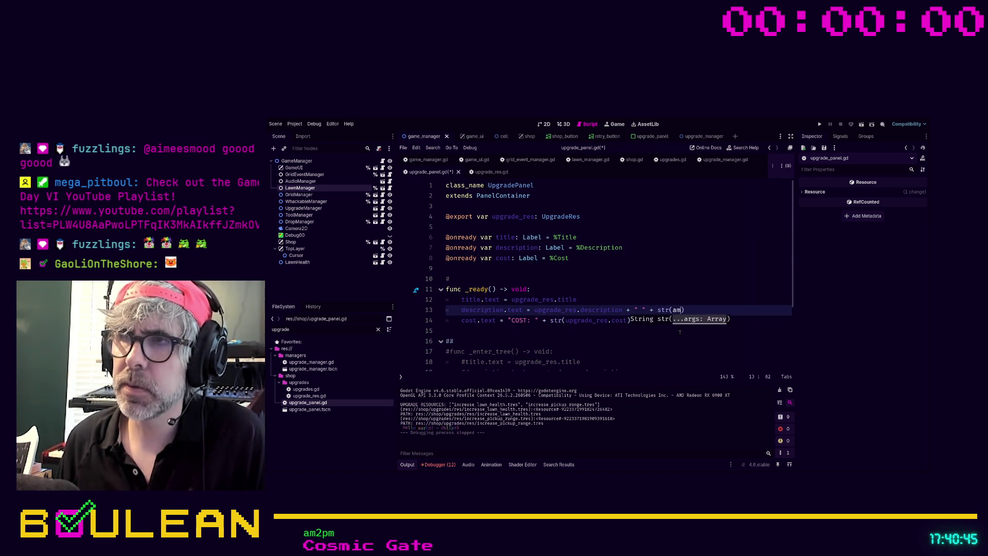
pyautogui.press('BackSpace')
pyautogui.press('BackSpace')
pyautogui.press('BackSpace')
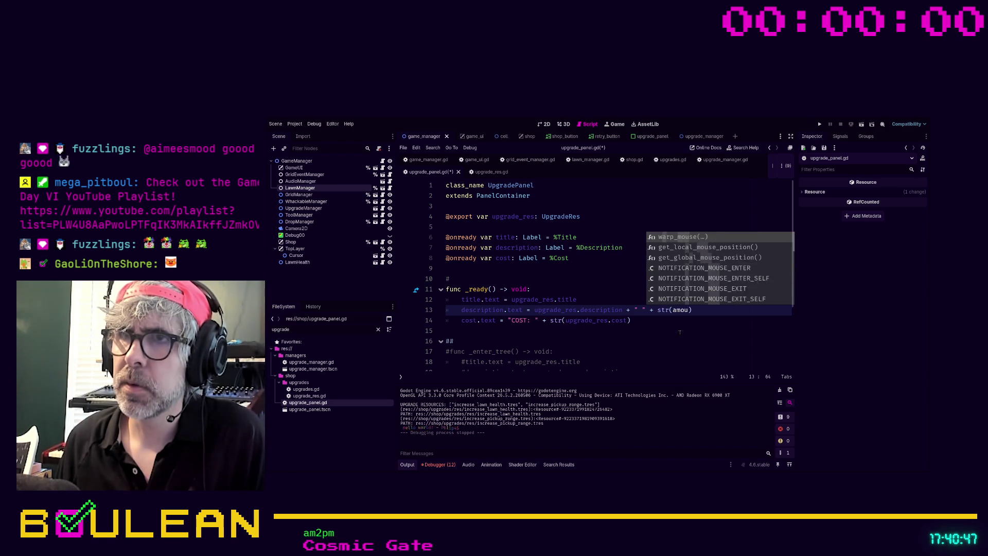
pyautogui.write('upgrade_res')
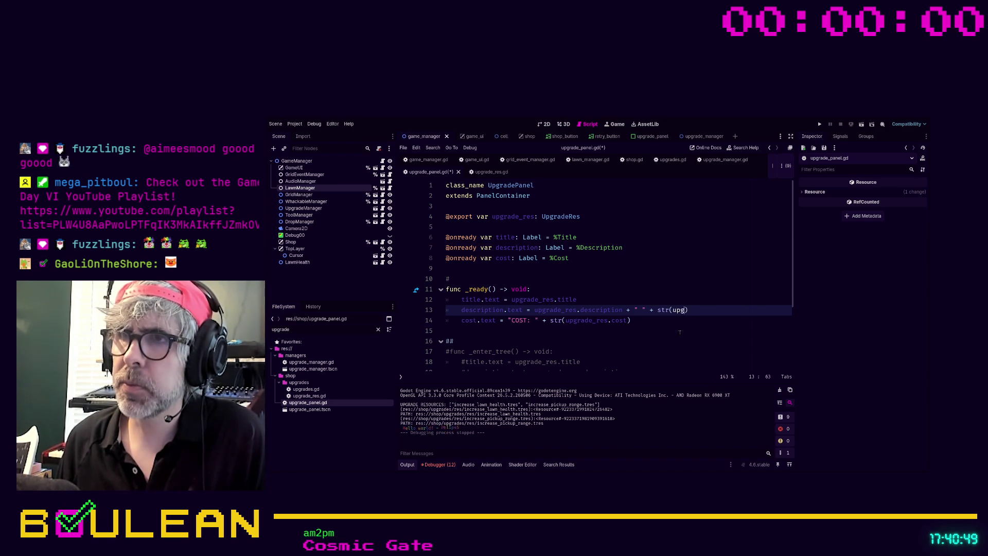
pyautogui.write('.amount')
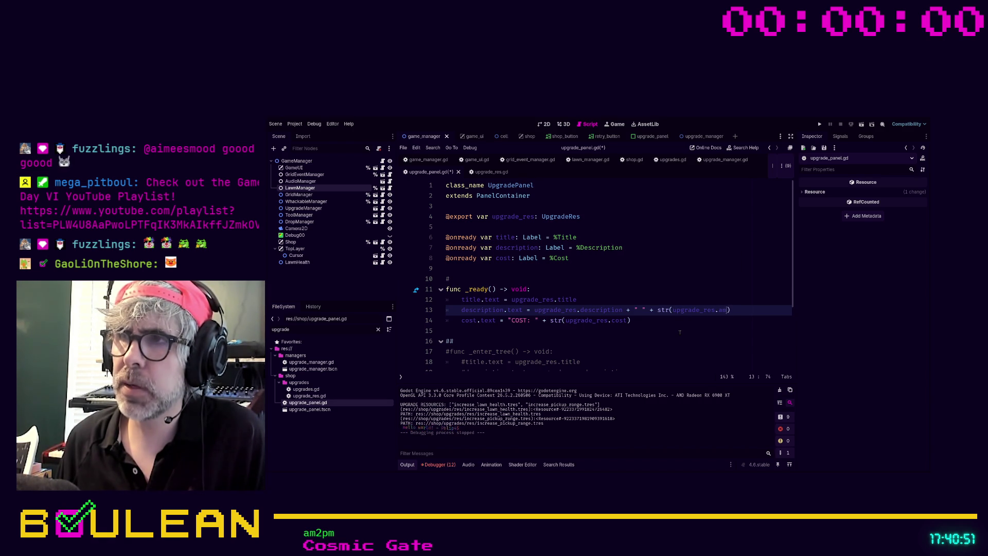
pyautogui.click(649, 334)
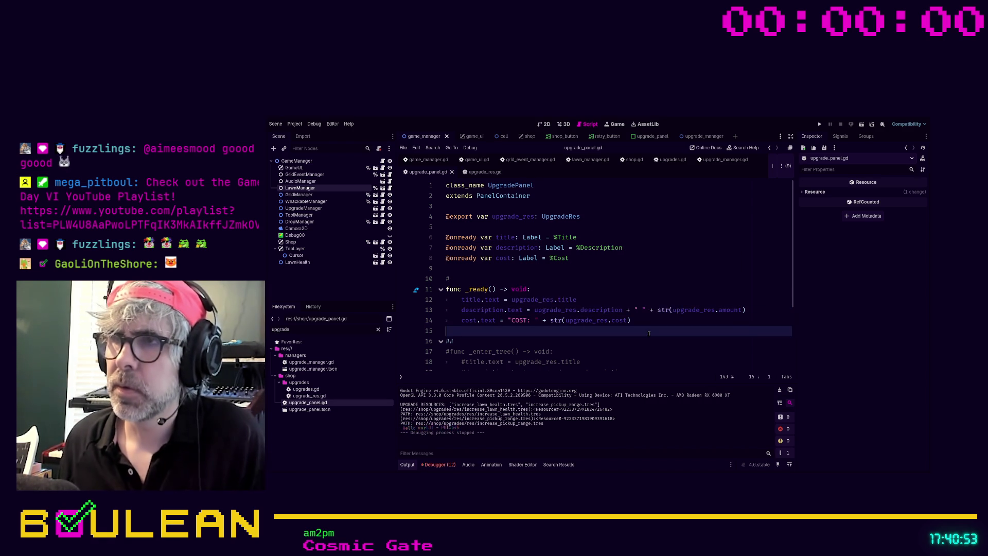
pyautogui.press('F5')
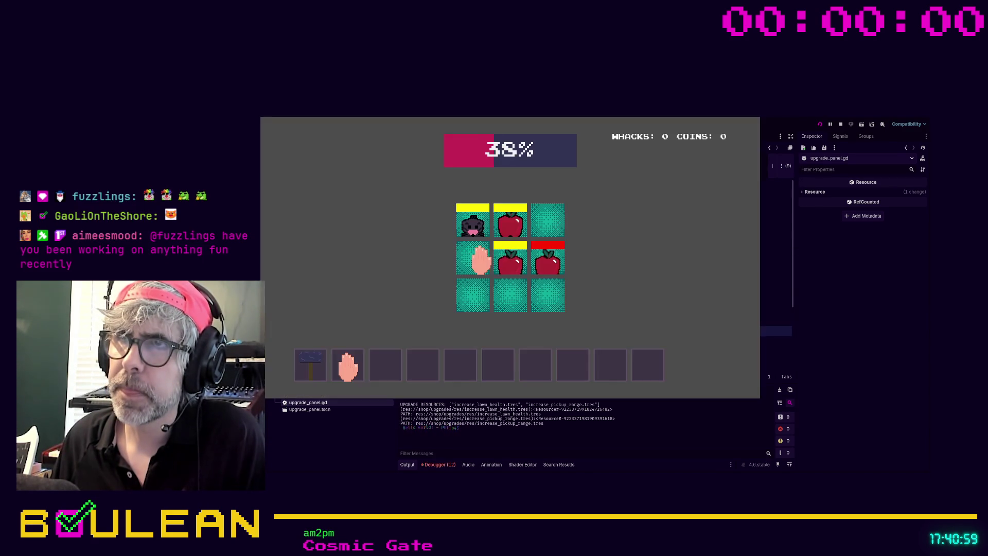
# Step: Finish the round, confirm shop descriptions end with 1.0, and stop the game
pyautogui.click(472, 265)
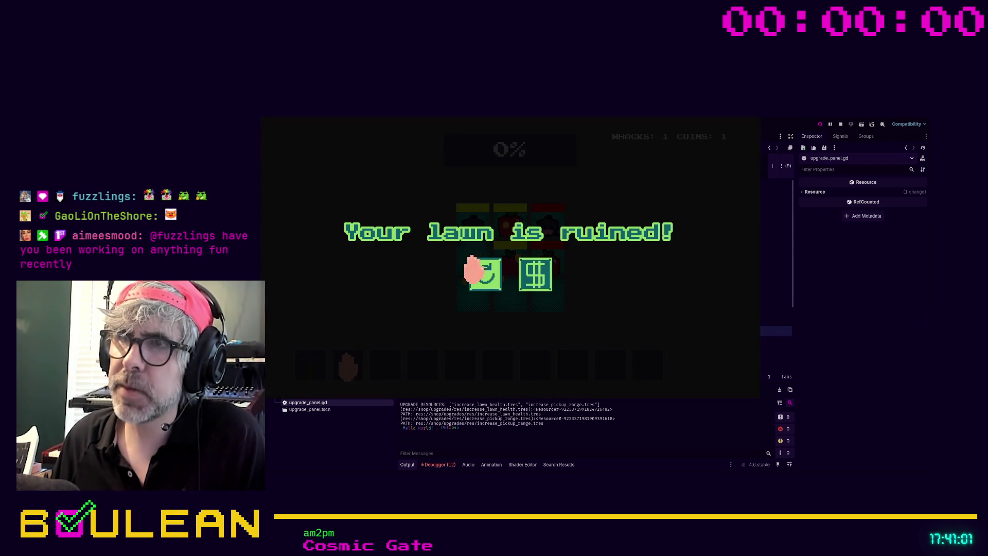
pyautogui.click(535, 274)
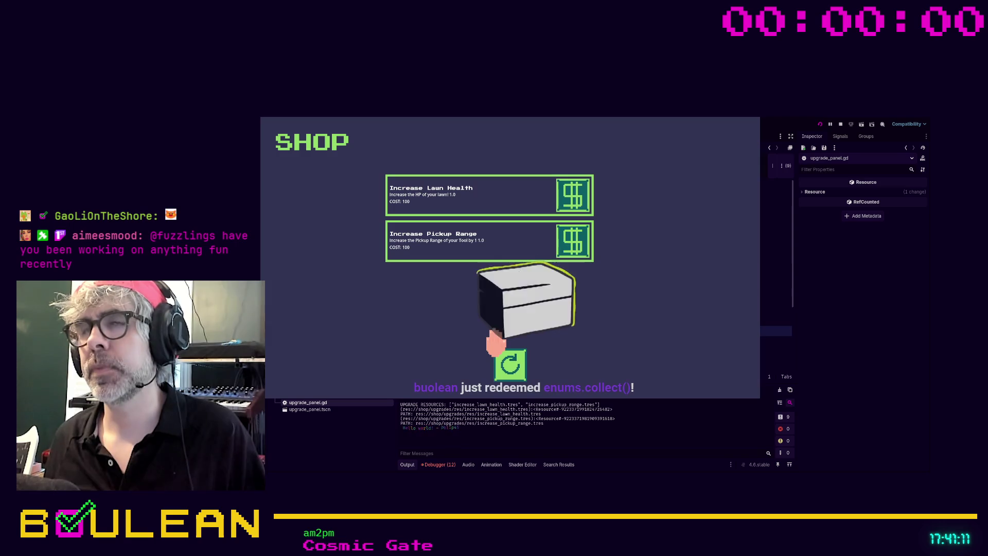
pyautogui.click(754, 122)
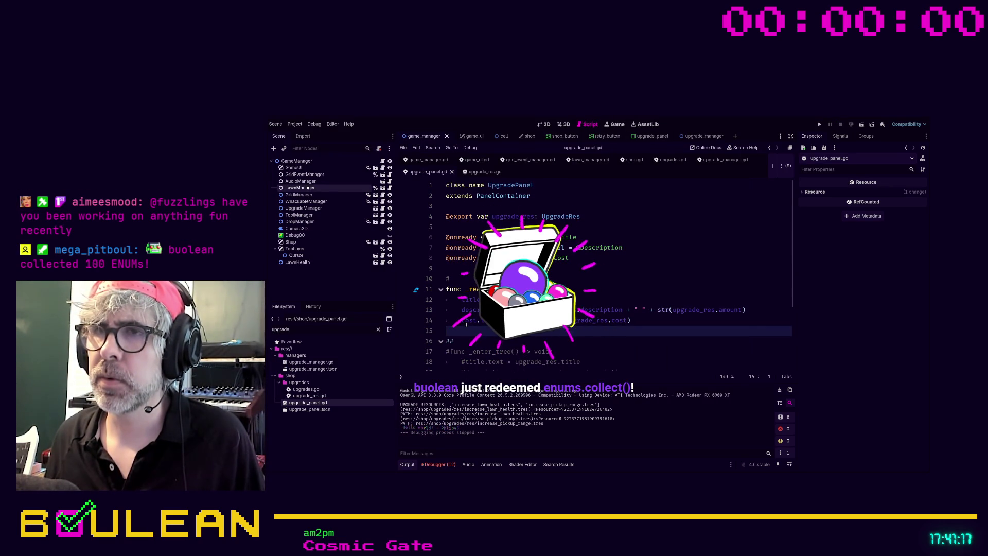
pyautogui.scroll(-1, 477, 323)
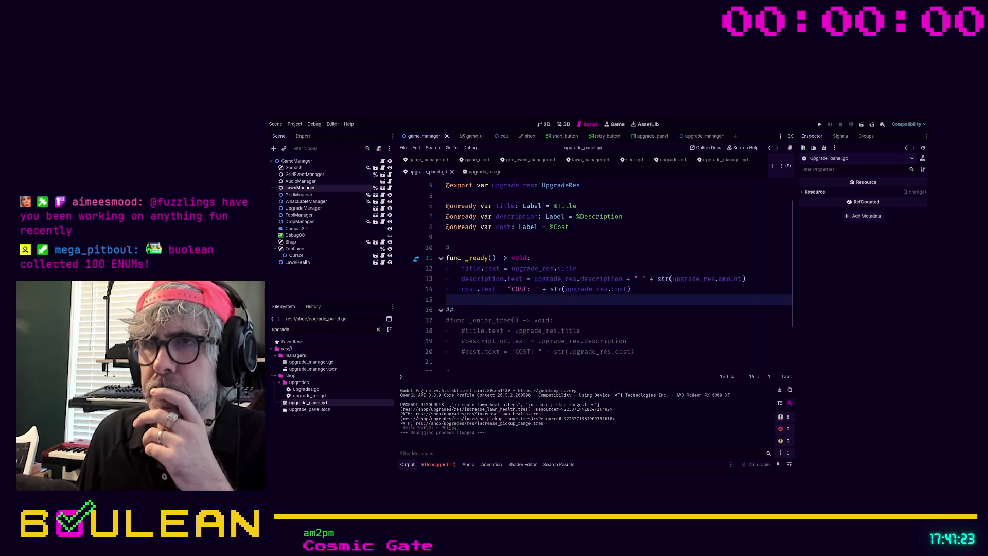
pyautogui.scroll(1, 510, 295)
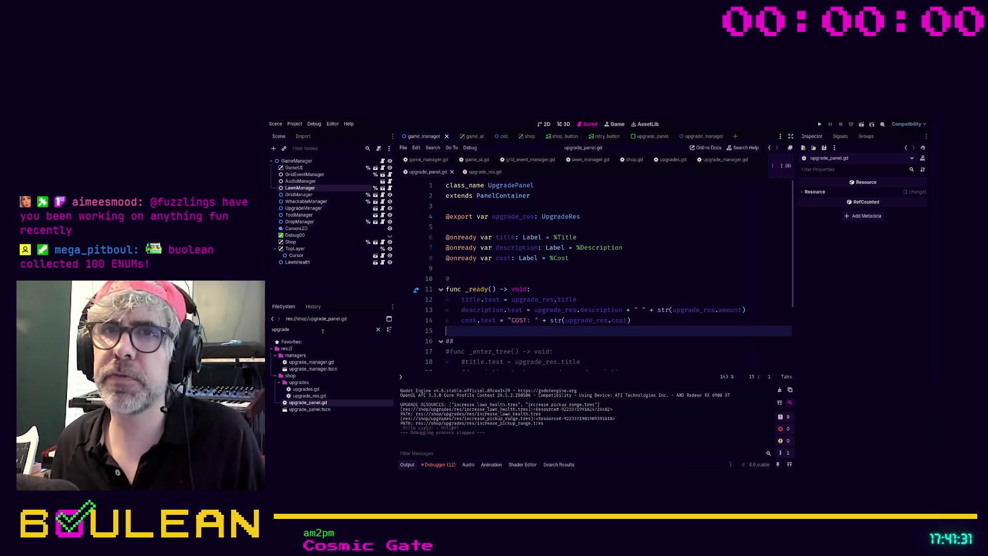
# Step: In the upgrade_panel scene, add an HBoxContainer under VBoxContainer and move the Cost label into it
pyautogui.click(654, 136)
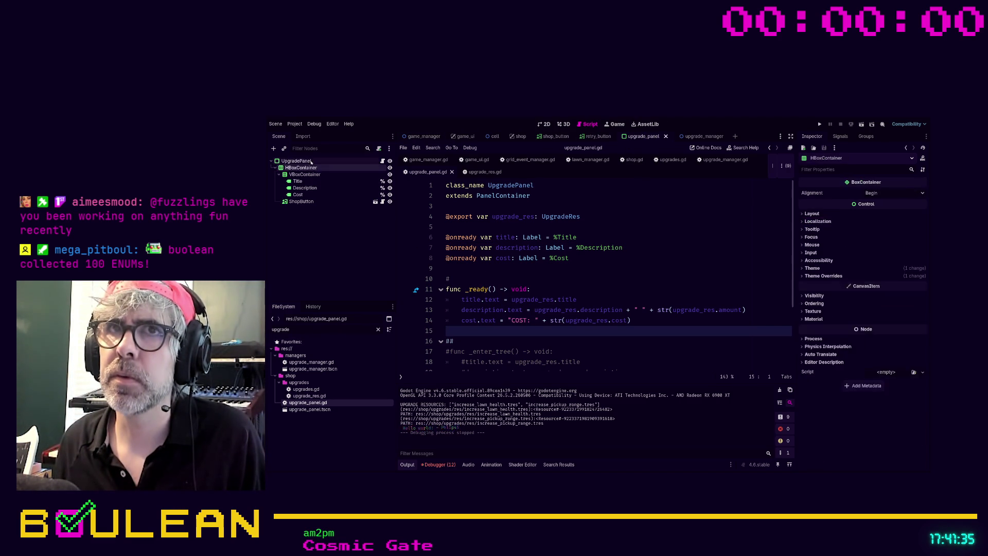
pyautogui.click(546, 124)
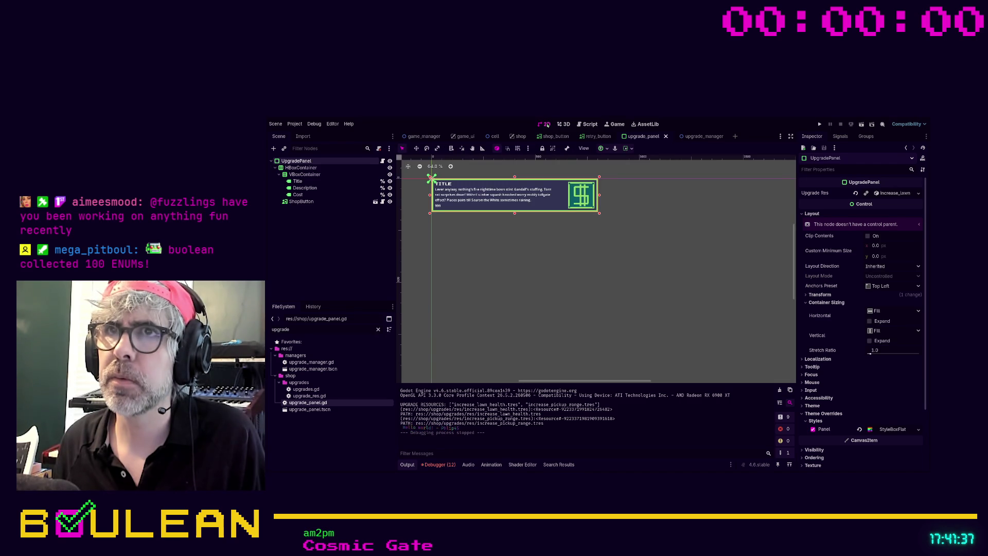
pyautogui.click(443, 206)
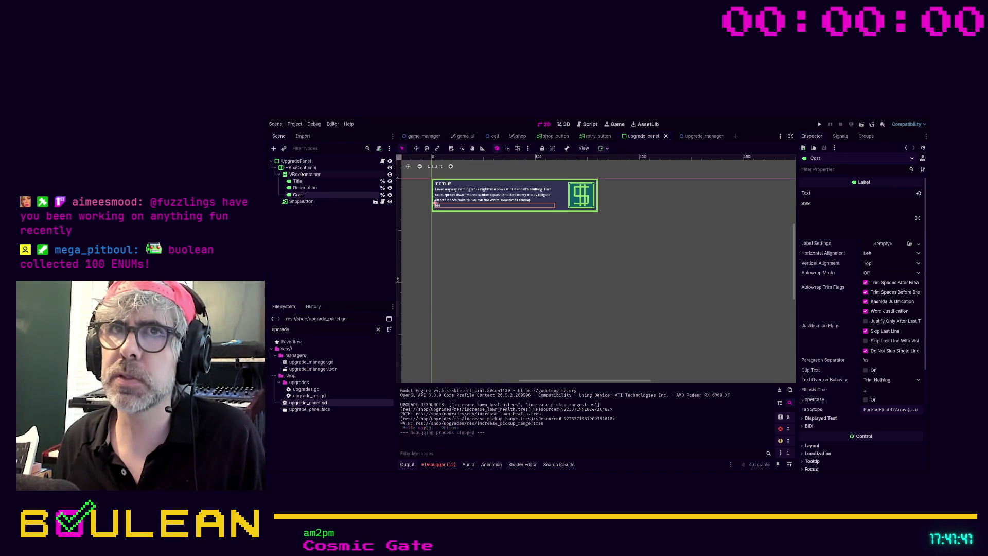
pyautogui.click(306, 175)
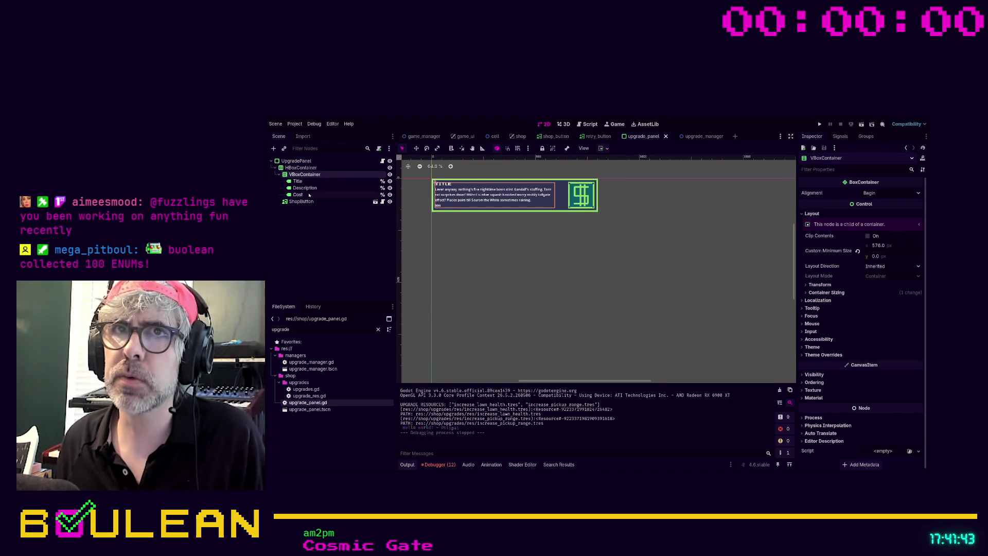
pyautogui.hotkey('ctrl', 'd')
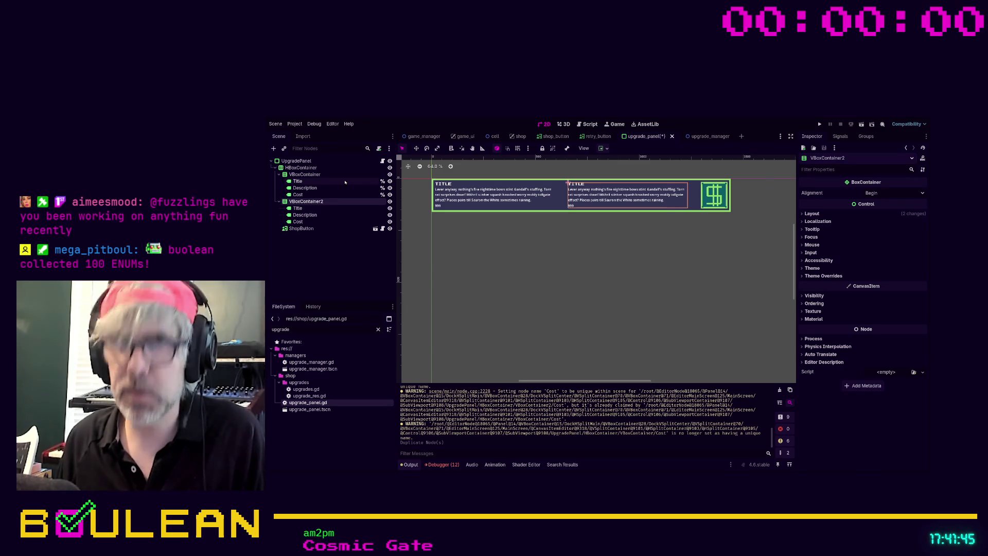
pyautogui.hotkey('ctrl', 'z')
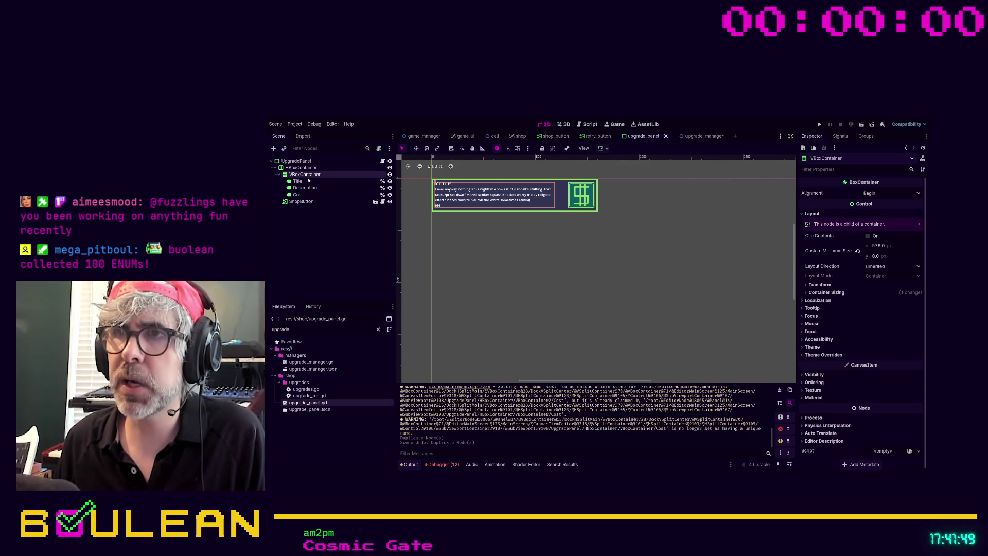
pyautogui.hotkey('ctrl', 'a')
pyautogui.press('Return')
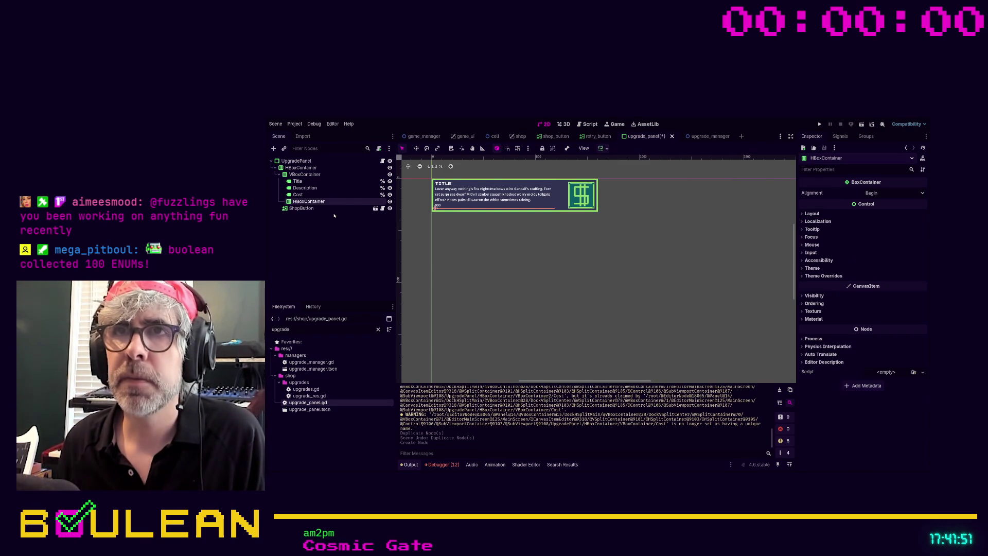
pyautogui.click(297, 195)
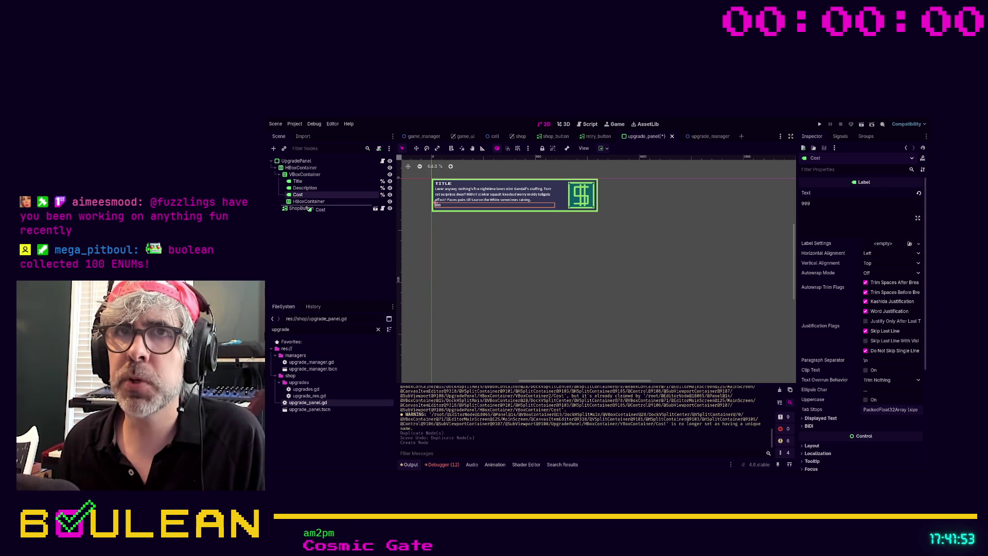
pyautogui.moveTo(307, 205); pyautogui.dragTo(307, 203)
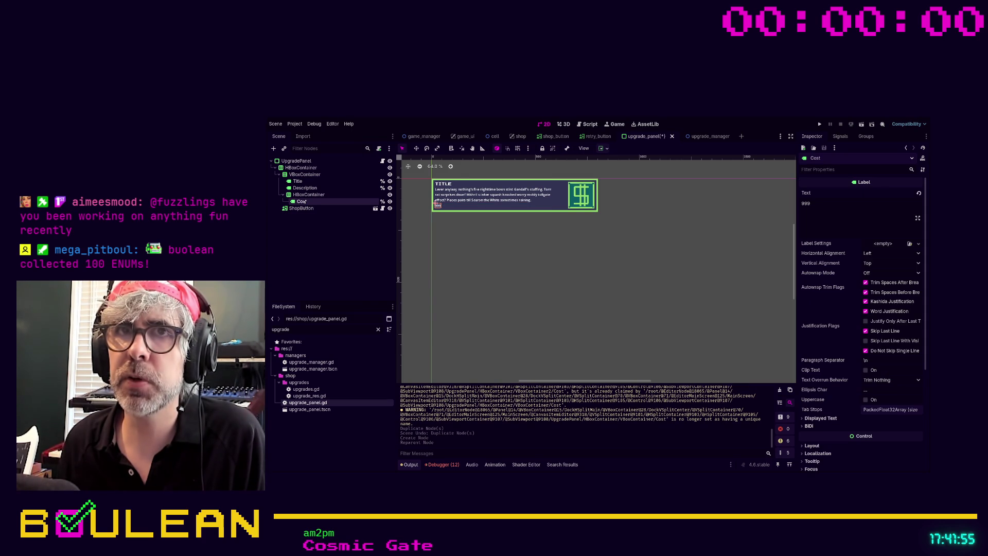
# Step: Duplicate the Cost label into labels named AmountValue, CostValue and CostText
pyautogui.hotkey('ctrl', 'd')
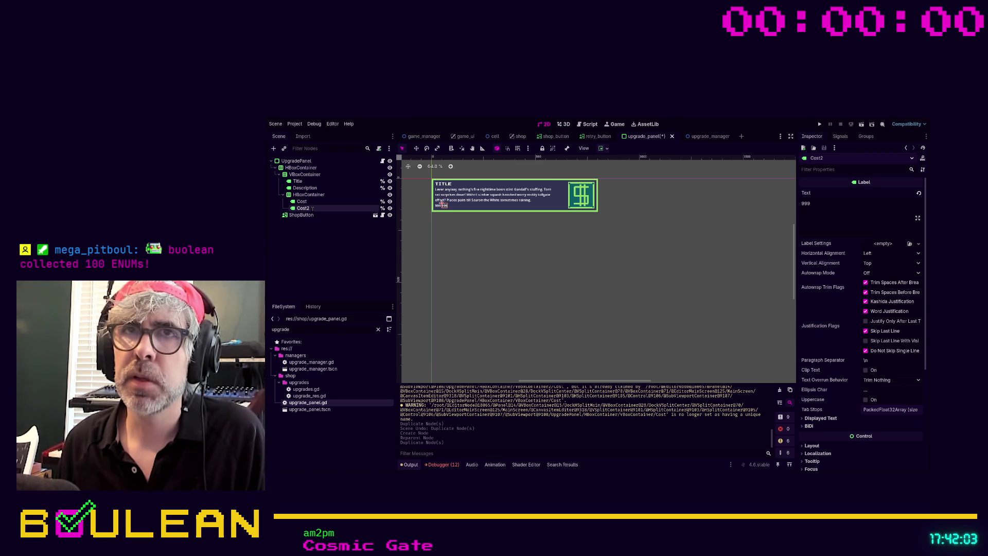
pyautogui.write('AmountValue')
pyautogui.press('Return')
pyautogui.click(308, 201)
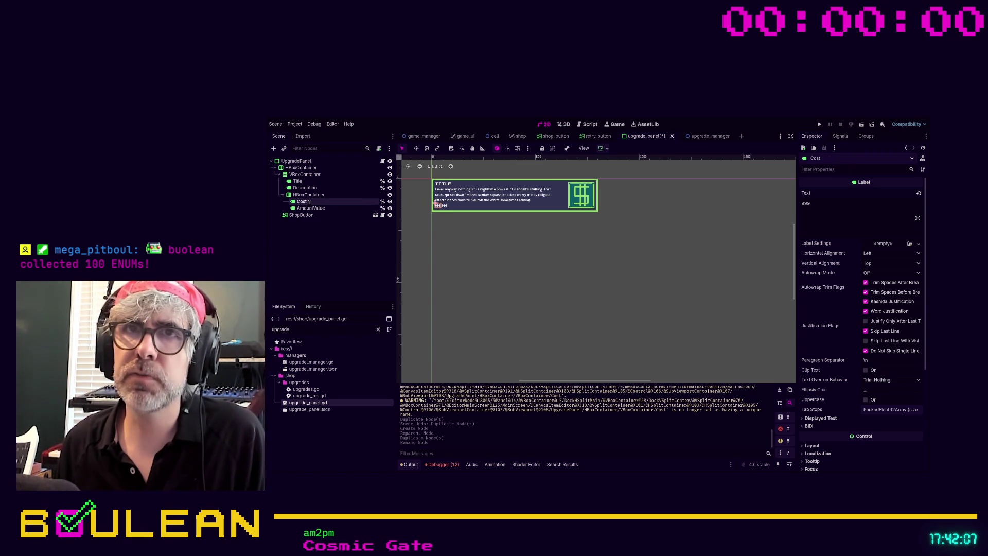
pyautogui.write('Value')
pyautogui.press('Return')
pyautogui.hotkey('ctrl', 'd')
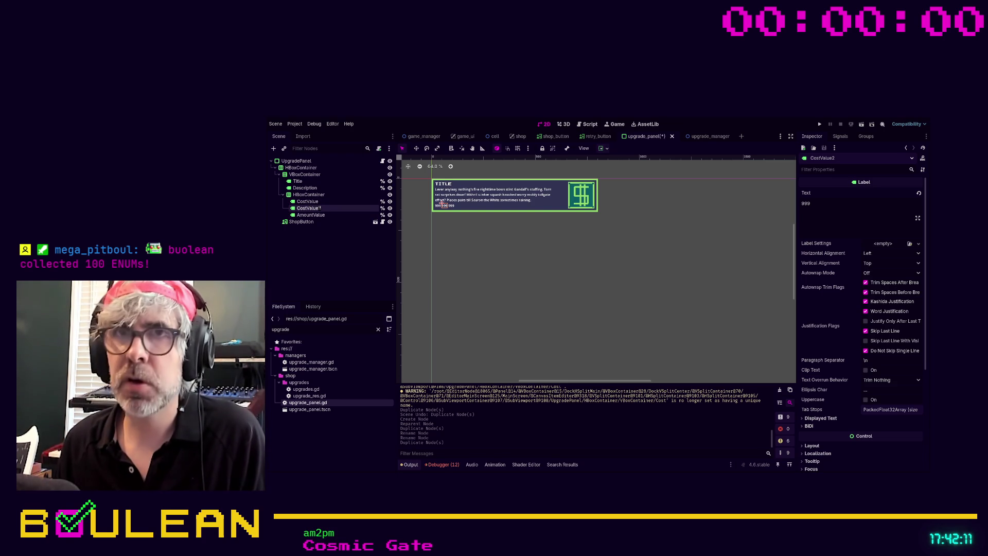
pyautogui.doubleClick(308, 208)
pyautogui.write('CostText')
pyautogui.press('Return')
# Step: Duplicate AmountValue as AmountText and place it before AmountValue in the row
pyautogui.click(313, 215)
pyautogui.hotkey('ctrl', 'd')
pyautogui.doubleClick(311, 221)
pyautogui.write('AmountText')
pyautogui.press('Return')
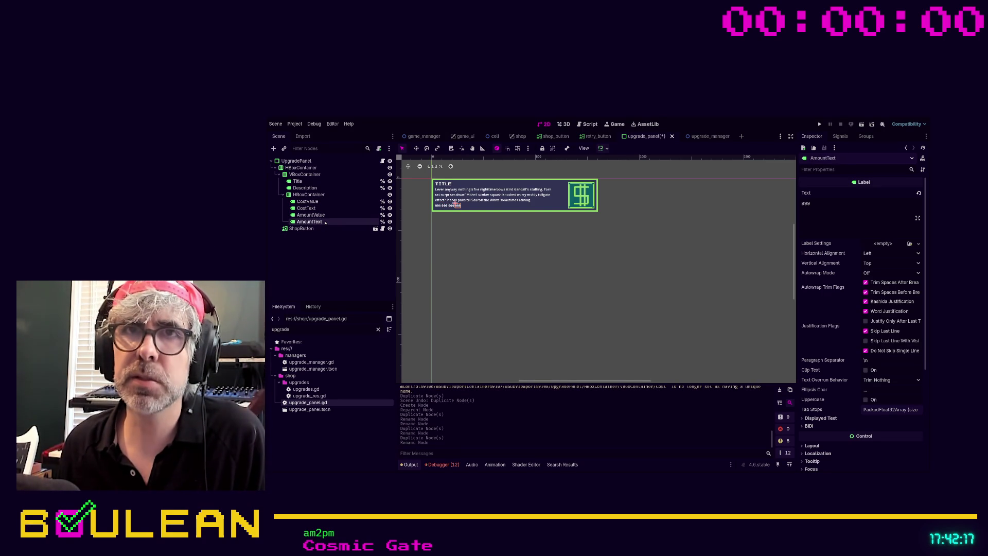
pyautogui.moveTo(324, 223); pyautogui.dragTo(322, 212)
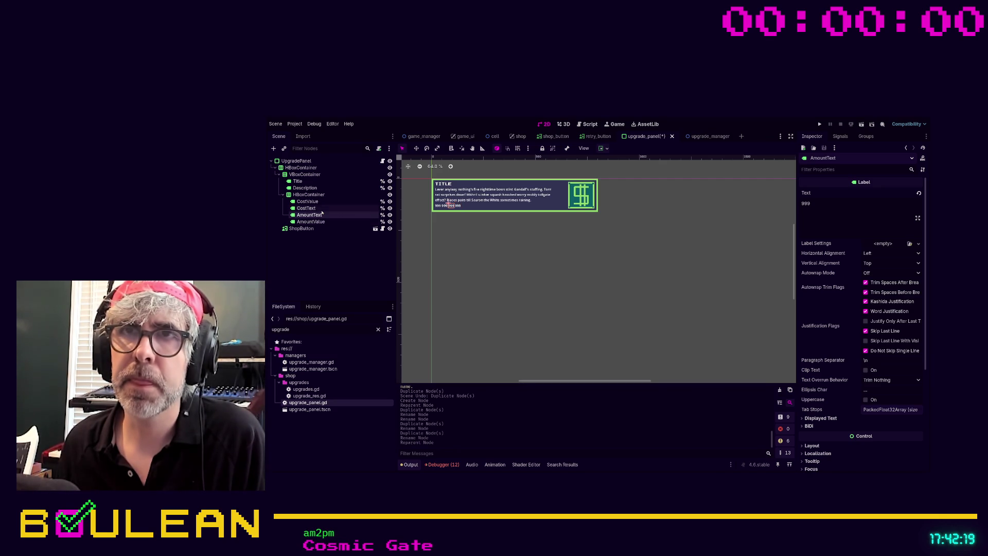
# Step: Set the text labels to COST: and AMOUNT: so the row reads COST: 999 | AMOUNT: 999
pyautogui.click(439, 208)
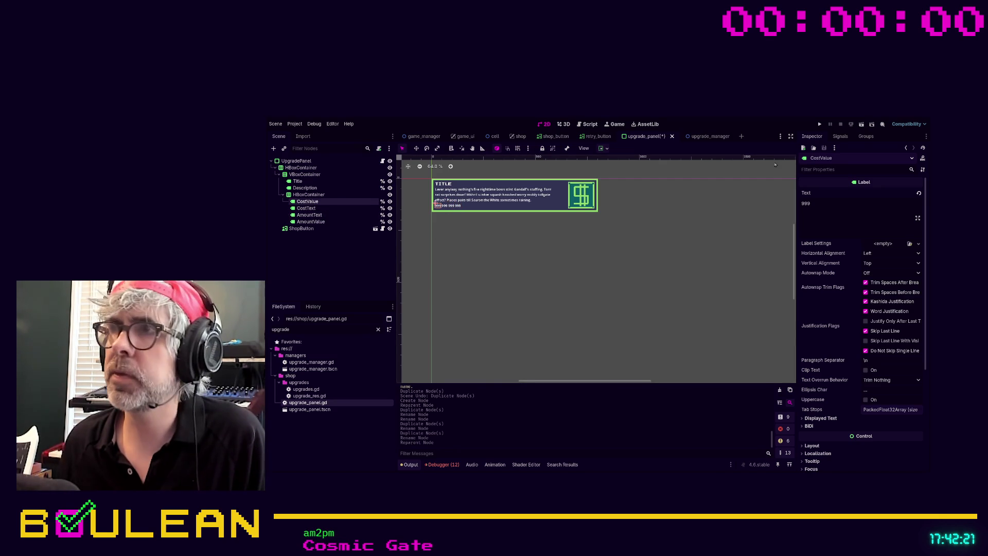
pyautogui.doubleClick(837, 208)
pyautogui.write('COST:')
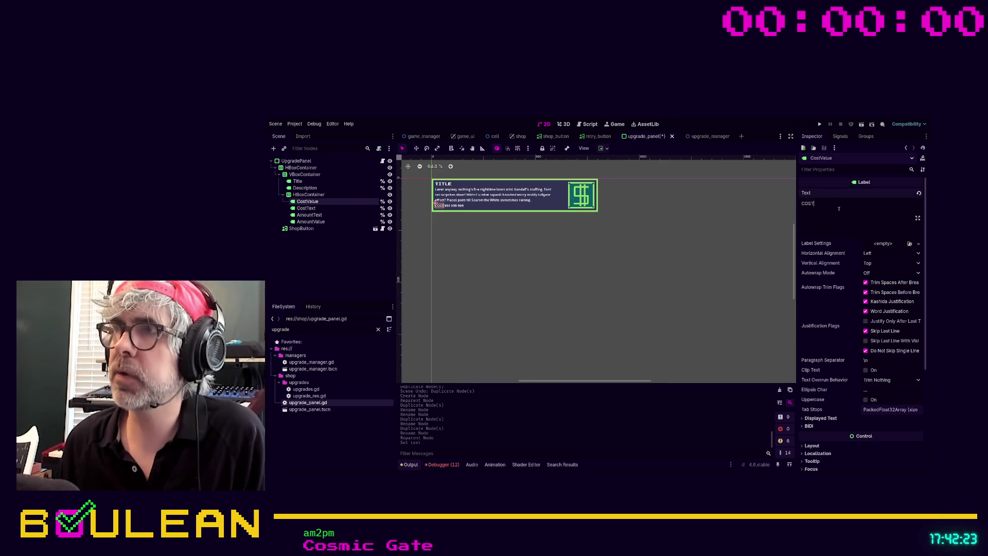
pyautogui.click(311, 208)
pyautogui.click(310, 215)
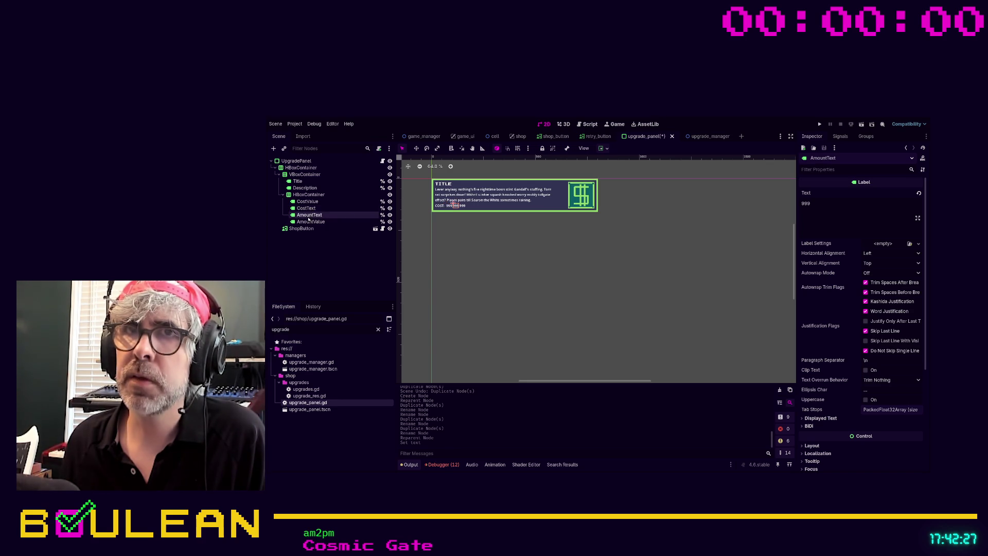
pyautogui.doubleClick(823, 205)
pyautogui.write('Amo')
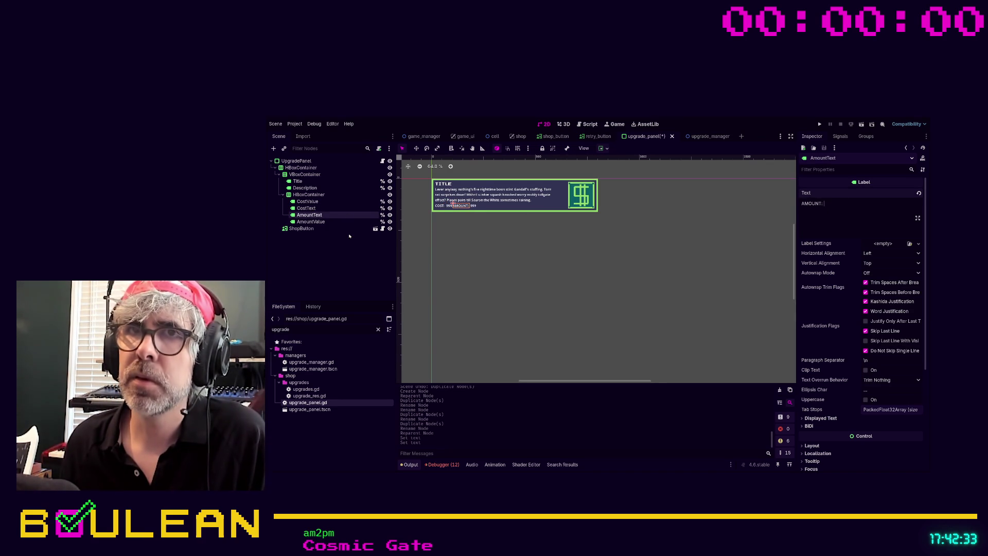
pyautogui.click(324, 221)
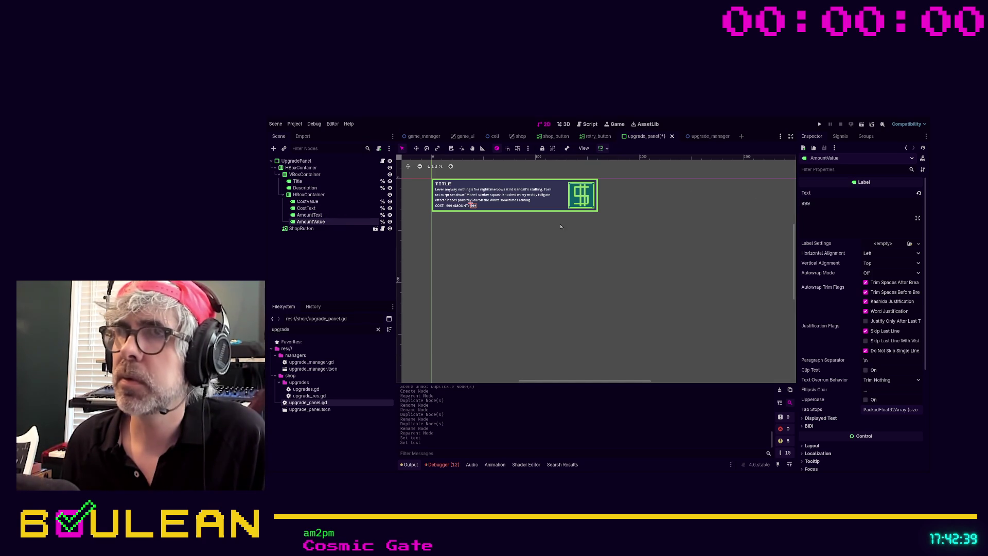
pyautogui.click(326, 216)
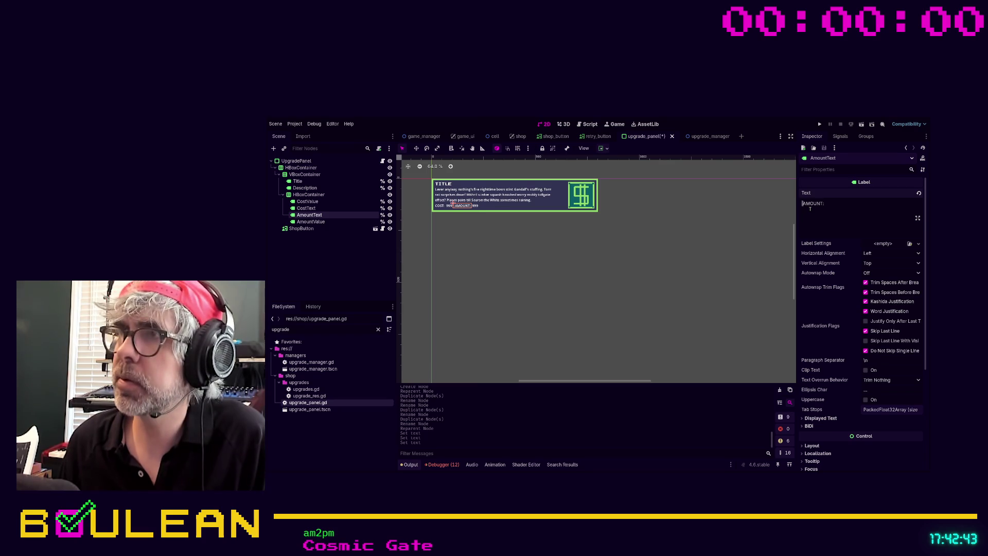
pyautogui.click(703, 240)
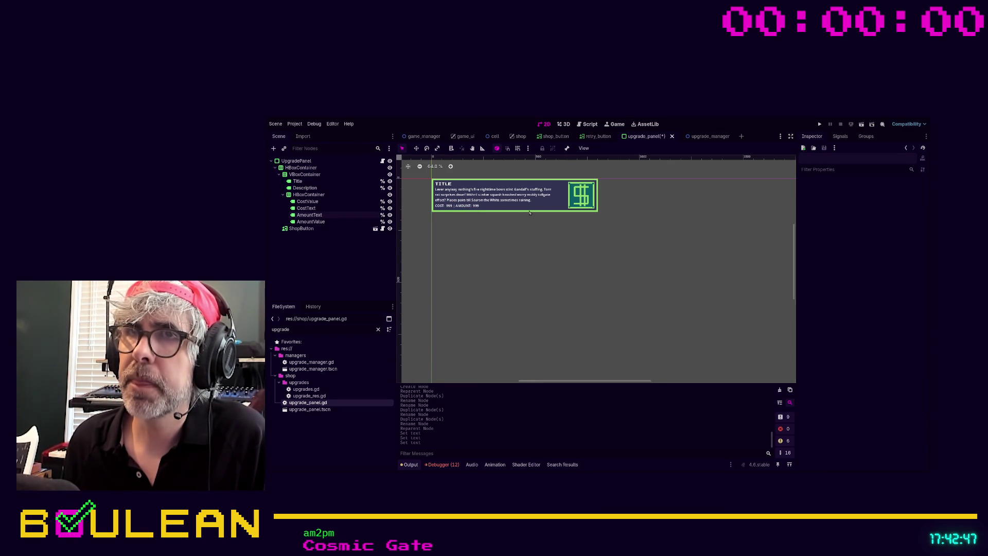
pyautogui.scroll(3, 467, 209)
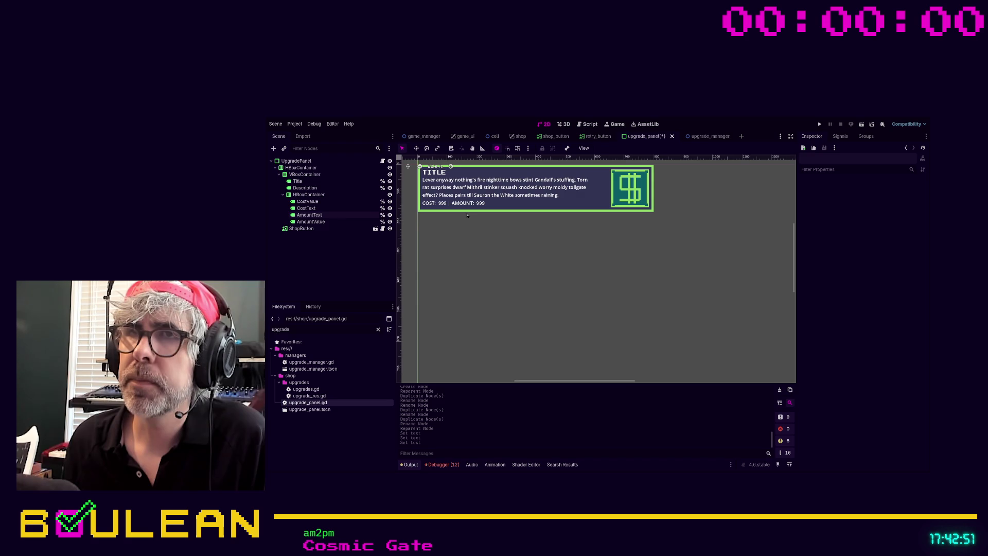
pyautogui.scroll(-2, 467, 215)
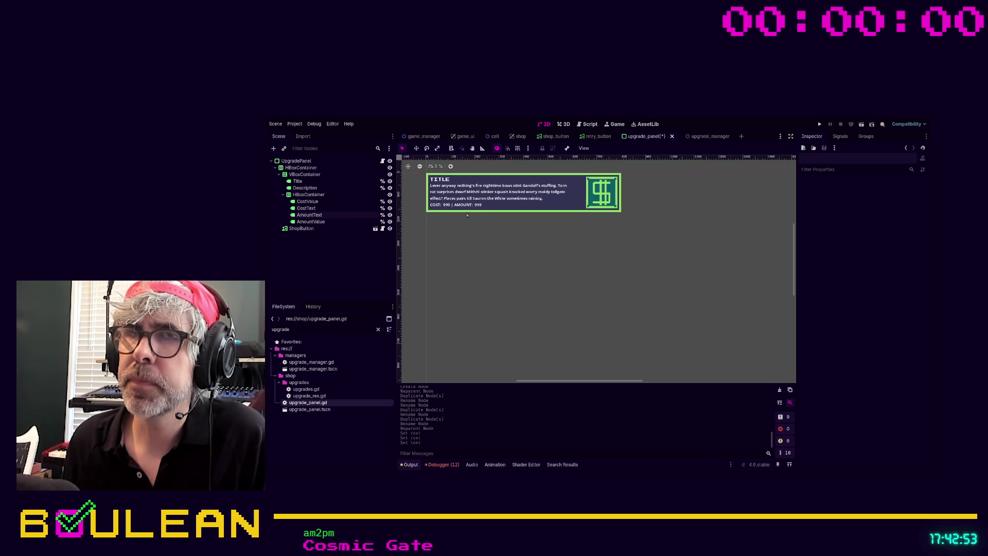
# Step: Add a child HBoxContainer to the inner row and move the AmountText and AmountValue labels into it
pyautogui.click(309, 195)
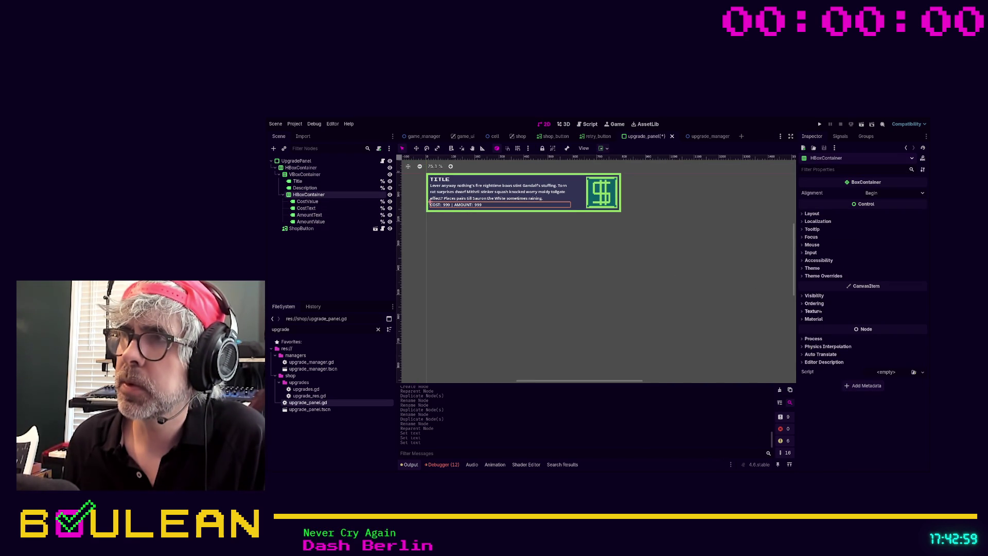
pyautogui.click(312, 200)
pyautogui.click(312, 195)
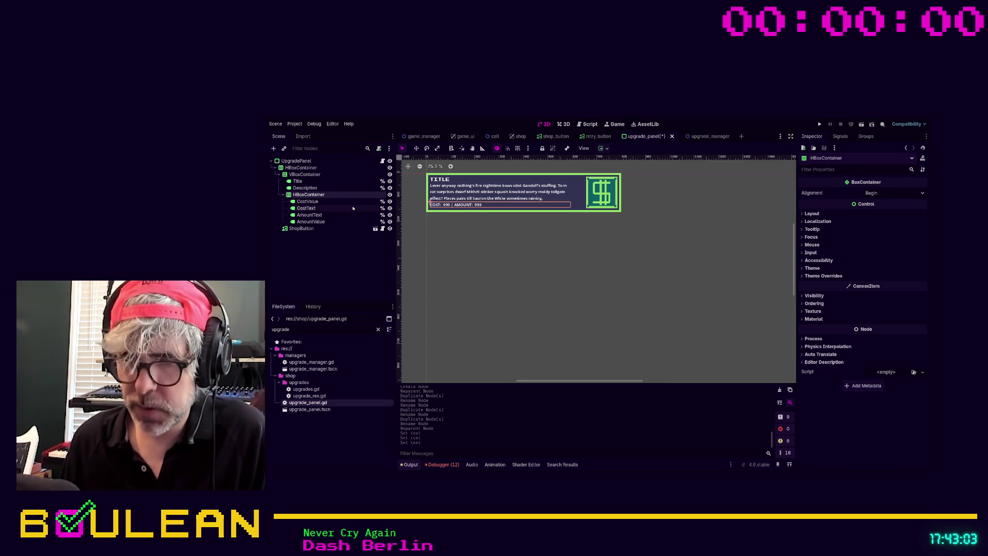
pyautogui.hotkey('ctrl', 'a')
pyautogui.press('Return')
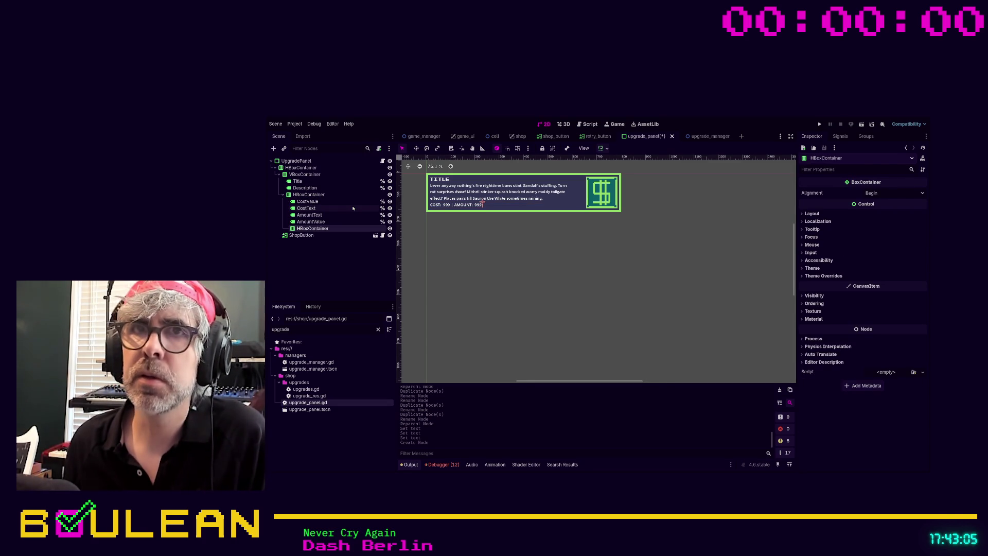
pyautogui.click(314, 214)
pyautogui.keyDown('shift'); pyautogui.click(311, 222); pyautogui.keyUp('shift')
pyautogui.moveTo(311, 221); pyautogui.dragTo(315, 231)
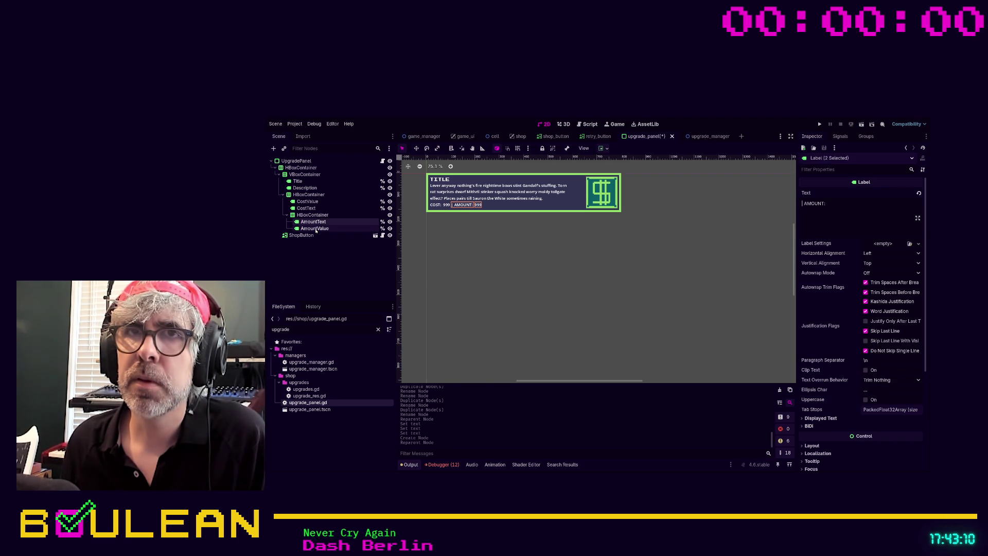
# Step: Add a second HBoxContainer above the cost labels to hold CostText and CostValue
pyautogui.click(309, 195)
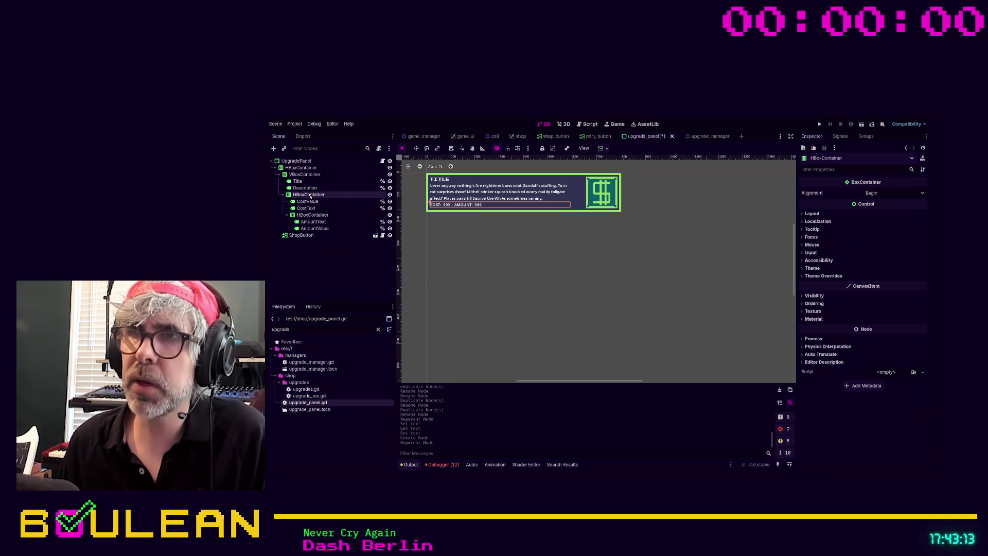
pyautogui.hotkey('ctrl', 'a')
pyautogui.press('Return')
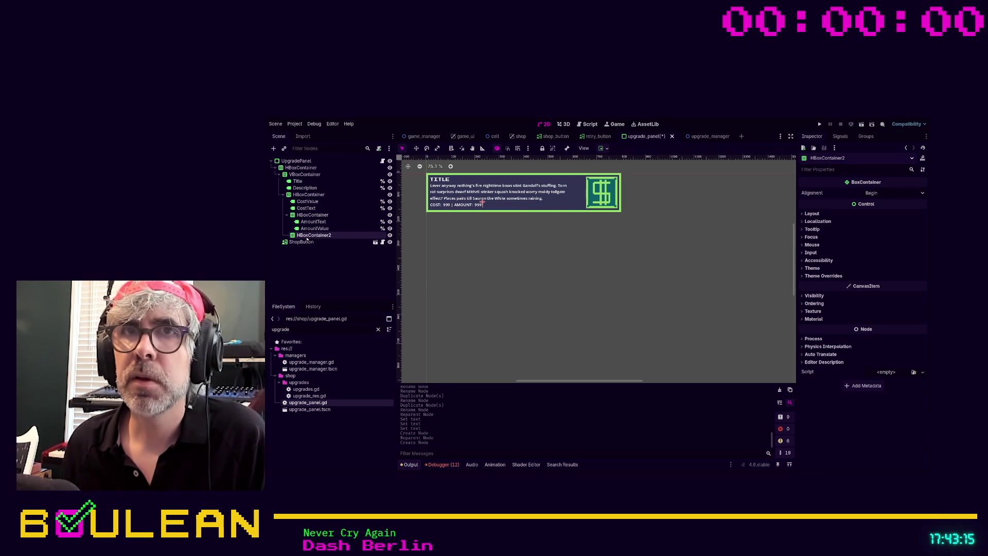
pyautogui.moveTo(307, 229); pyautogui.dragTo(311, 202)
pyautogui.click(308, 208)
pyautogui.keyDown('shift'); pyautogui.click(309, 215); pyautogui.keyUp('shift')
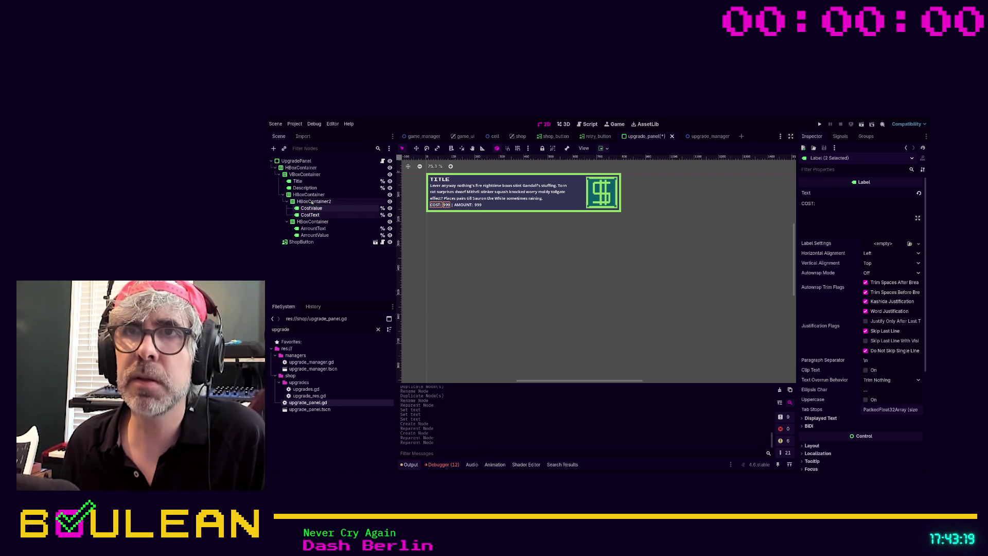
# Step: Override the parent HBoxContainer's theme Separation constant to 16
pyautogui.click(309, 195)
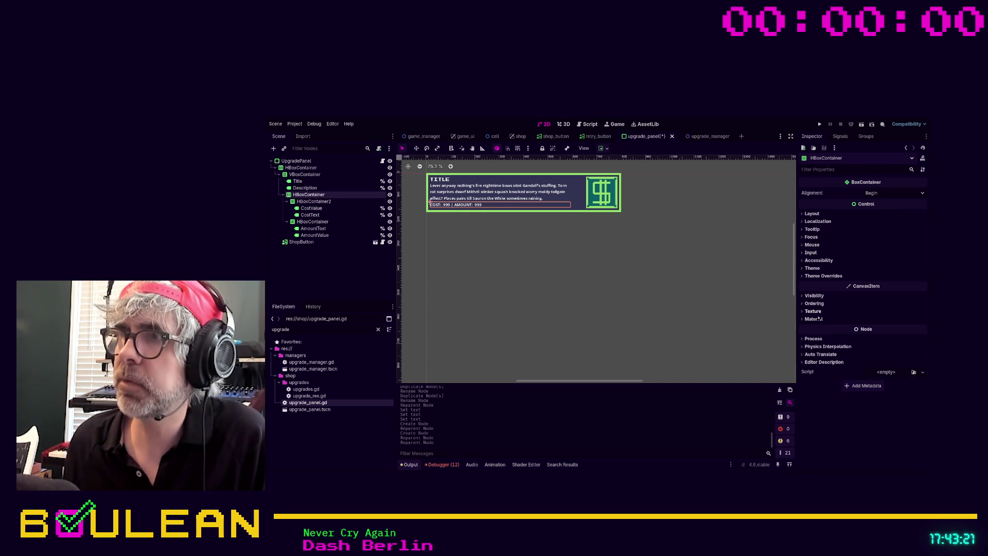
pyautogui.click(803, 276)
pyautogui.click(818, 284)
pyautogui.click(813, 292)
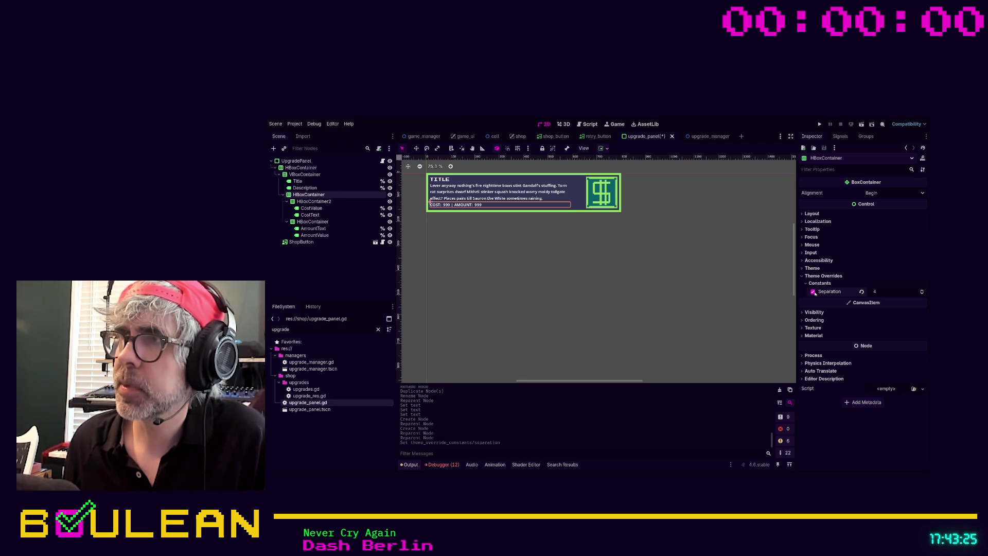
pyautogui.write('16')
pyautogui.press('Return')
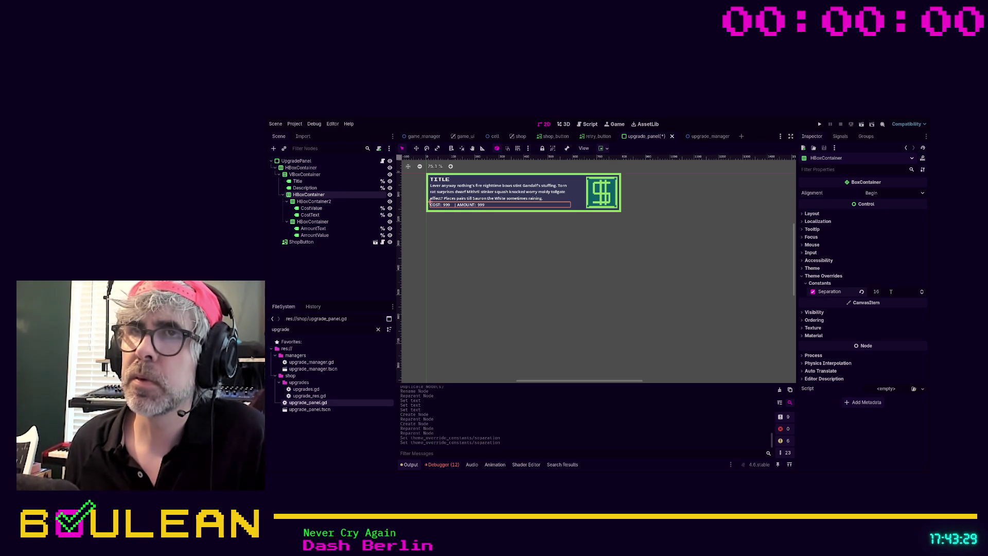
# Step: Collapse the cost and amount groups and add a new Label under the parent HBoxContainer
pyautogui.click(385, 290)
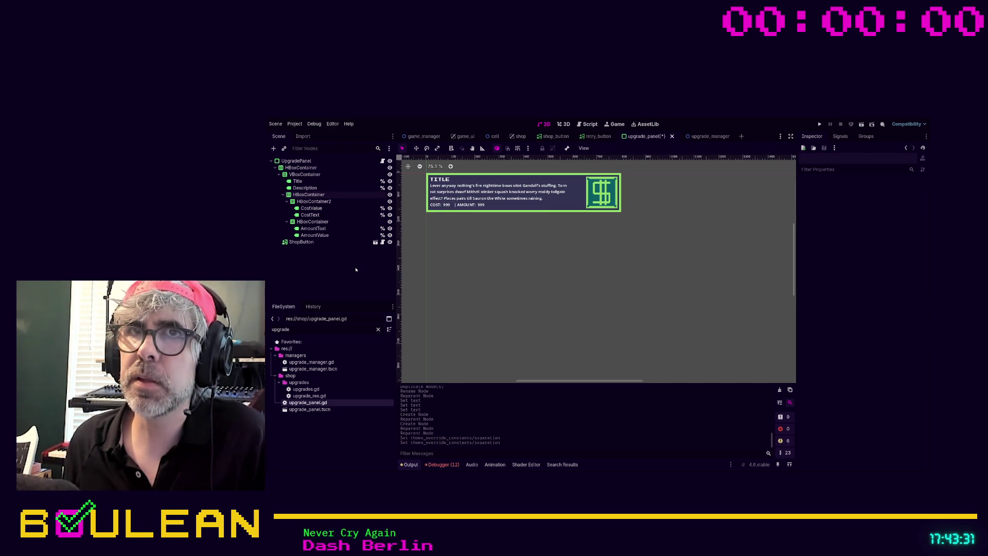
pyautogui.click(312, 222)
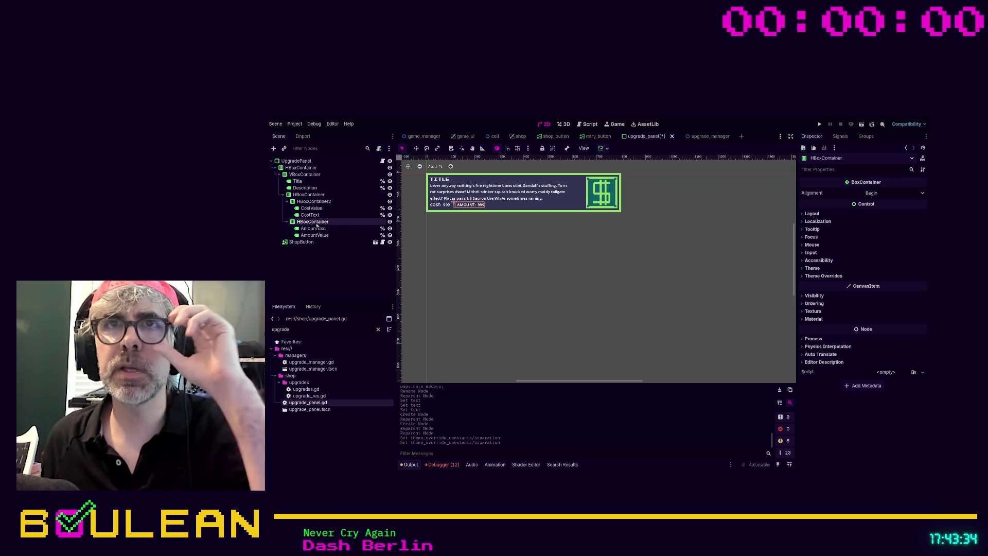
pyautogui.click(287, 201)
pyautogui.click(286, 208)
pyautogui.click(308, 195)
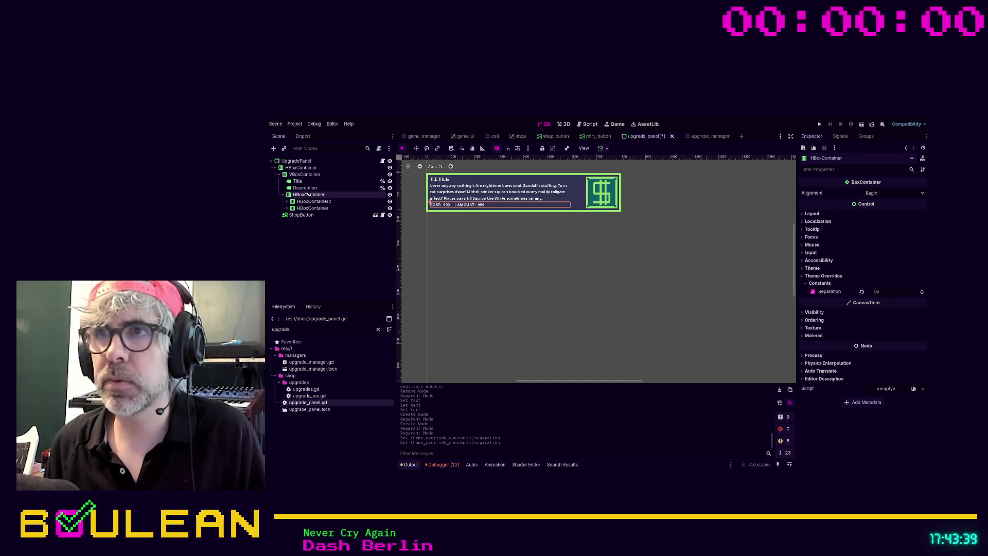
pyautogui.hotkey('ctrl', 'a')
pyautogui.press('Return')
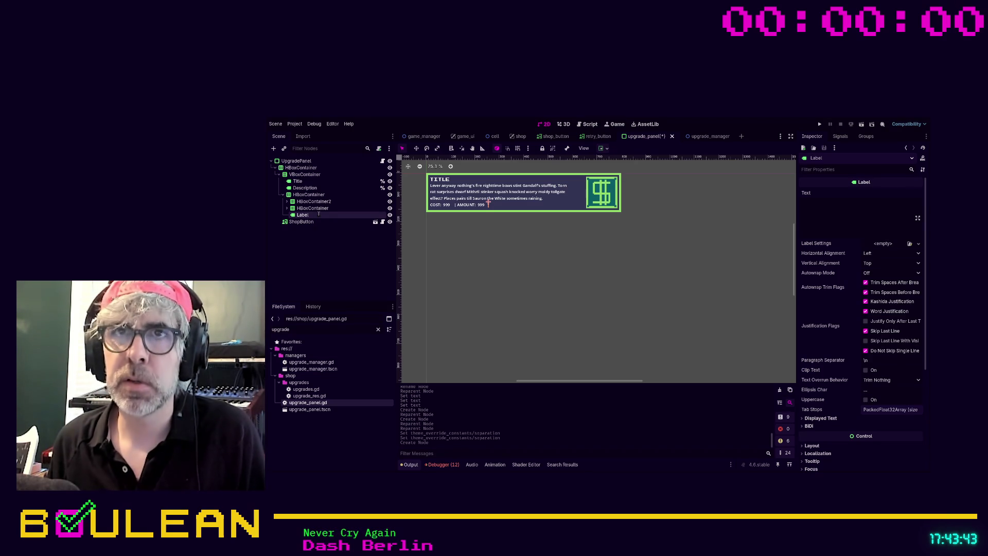
# Step: Name the new label DividerLabel, place it between the cost and amount groups, and set its text to '|'
pyautogui.write('DividerLabel')
pyautogui.press('Return')
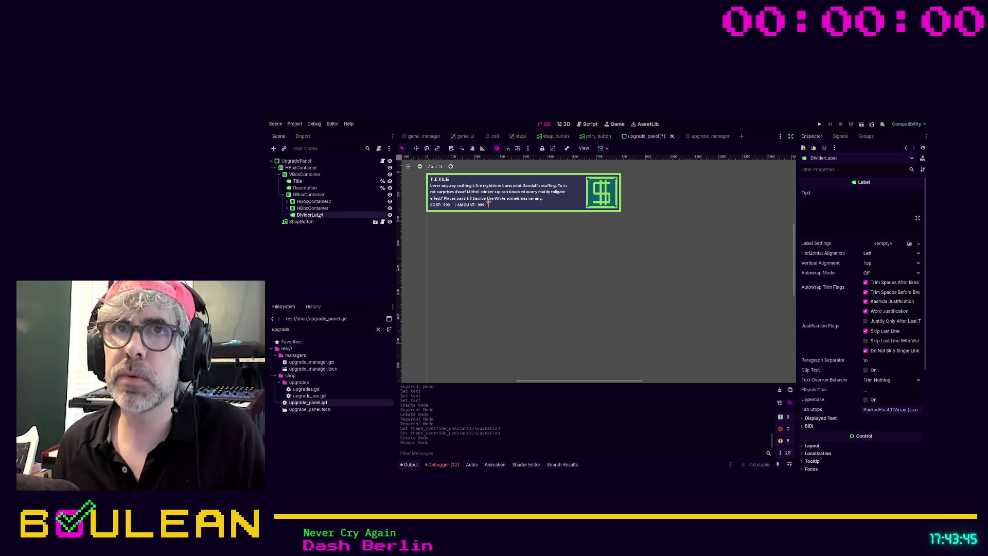
pyautogui.moveTo(319, 215); pyautogui.dragTo(318, 206)
pyautogui.click(860, 201)
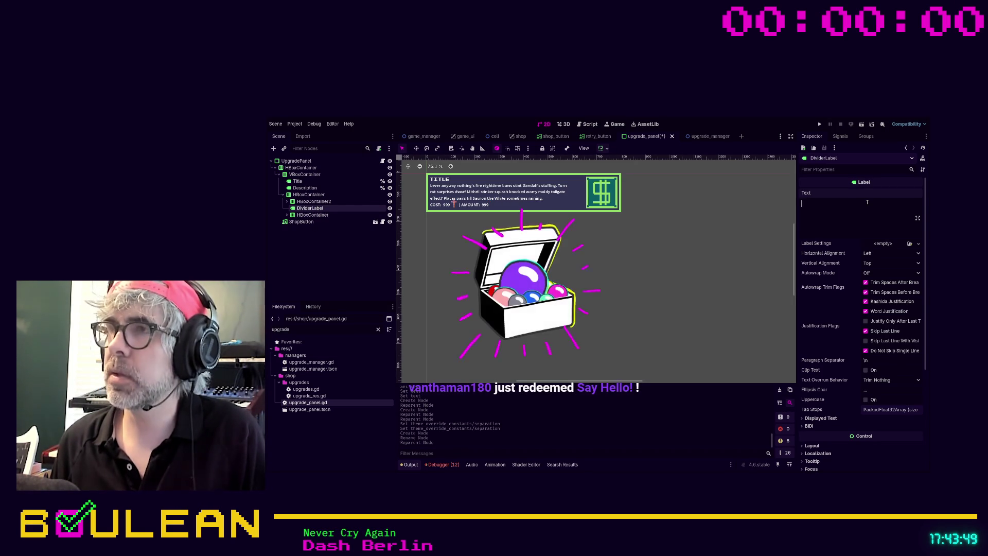
pyautogui.write('|')
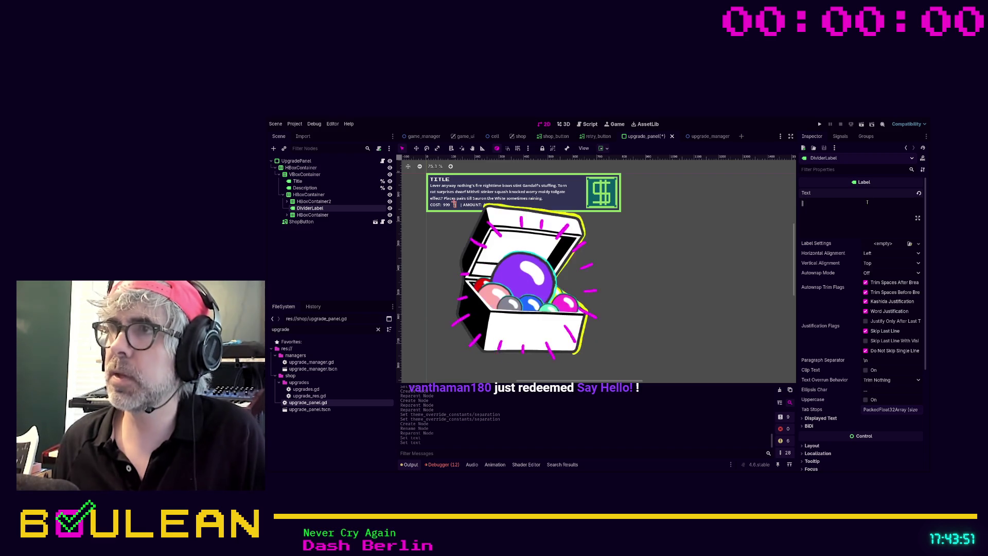
# Step: Strip the leading '|' from AmountText, save the upgrade_panel scene and open its script
pyautogui.click(316, 215)
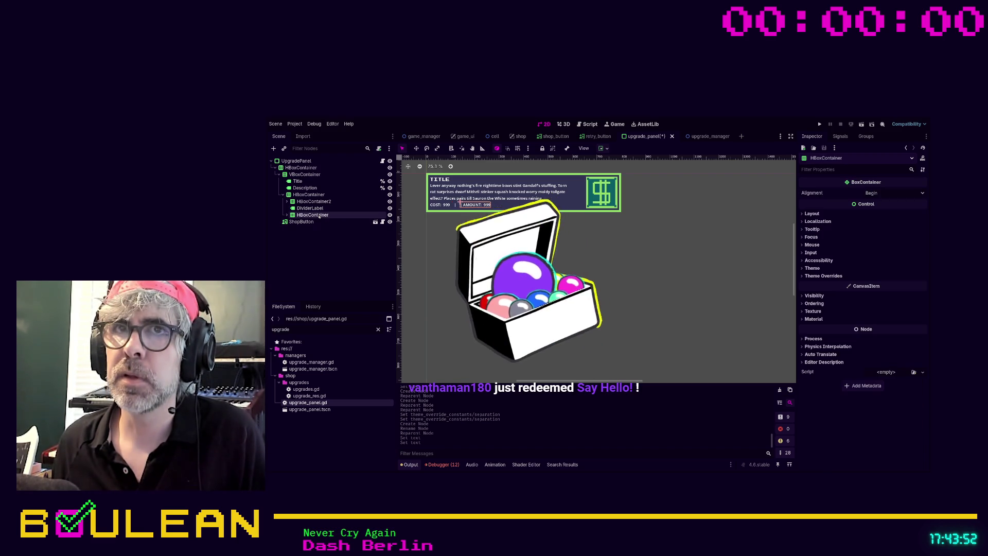
pyautogui.click(287, 215)
pyautogui.click(314, 228)
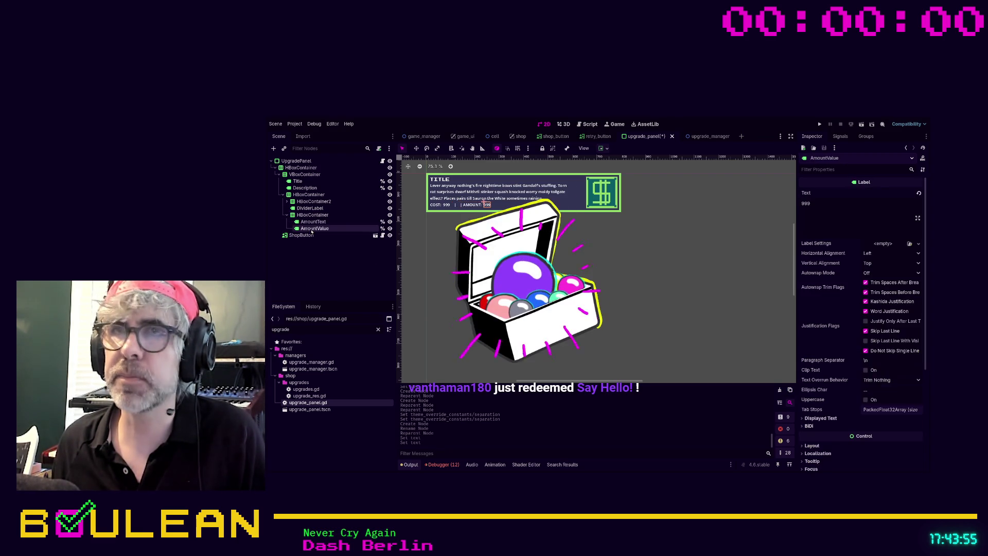
pyautogui.click(315, 221)
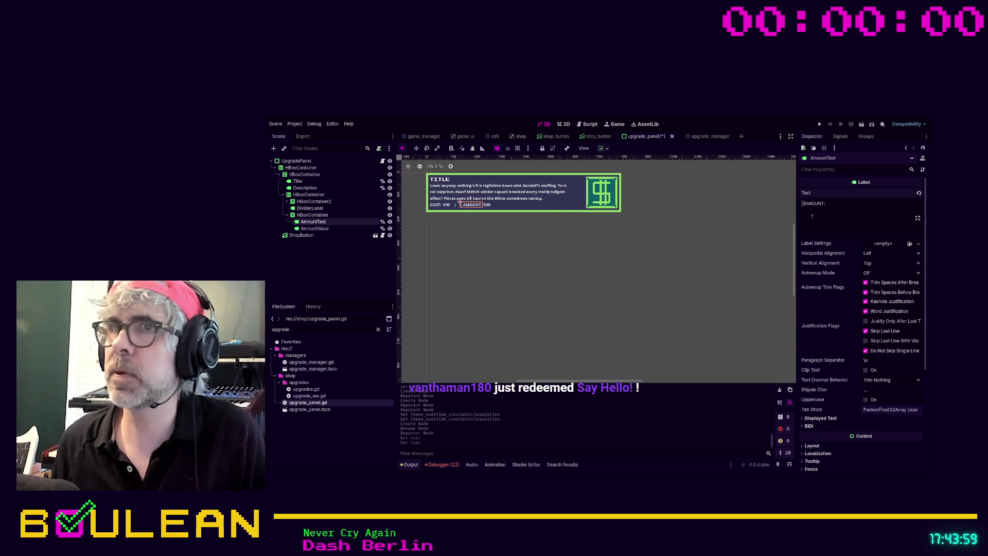
pyautogui.press('BackSpace')
pyautogui.click(640, 253)
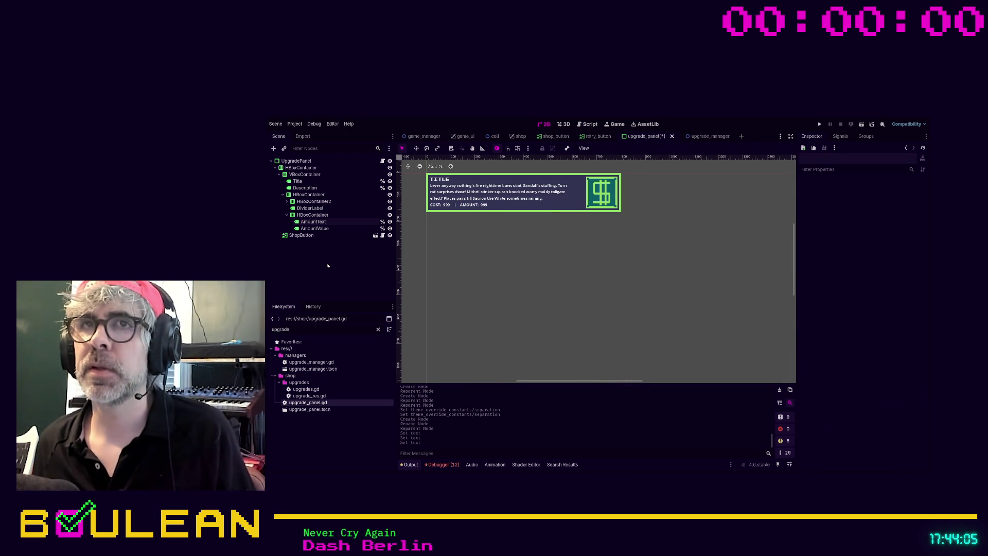
pyautogui.hotkey('ctrl', 's')
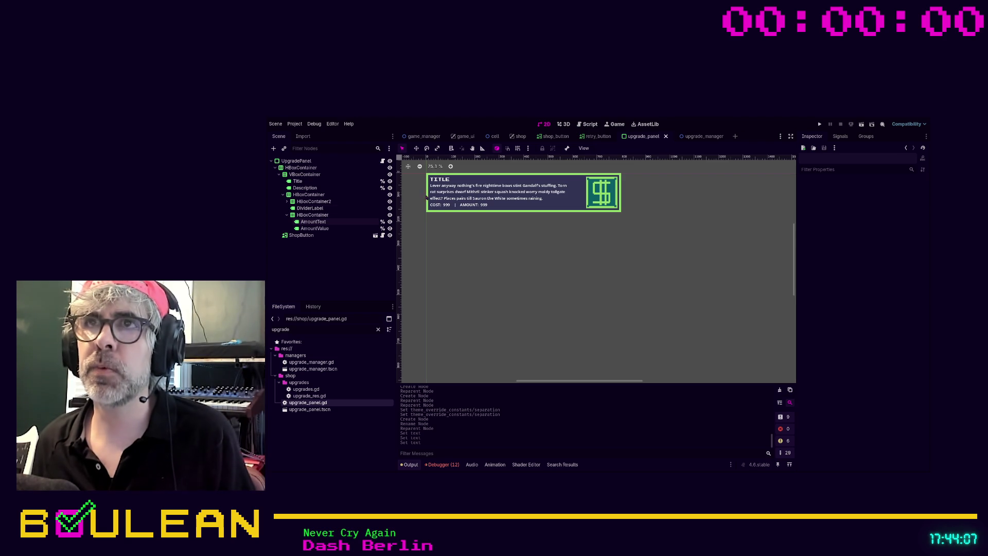
pyautogui.click(382, 162)
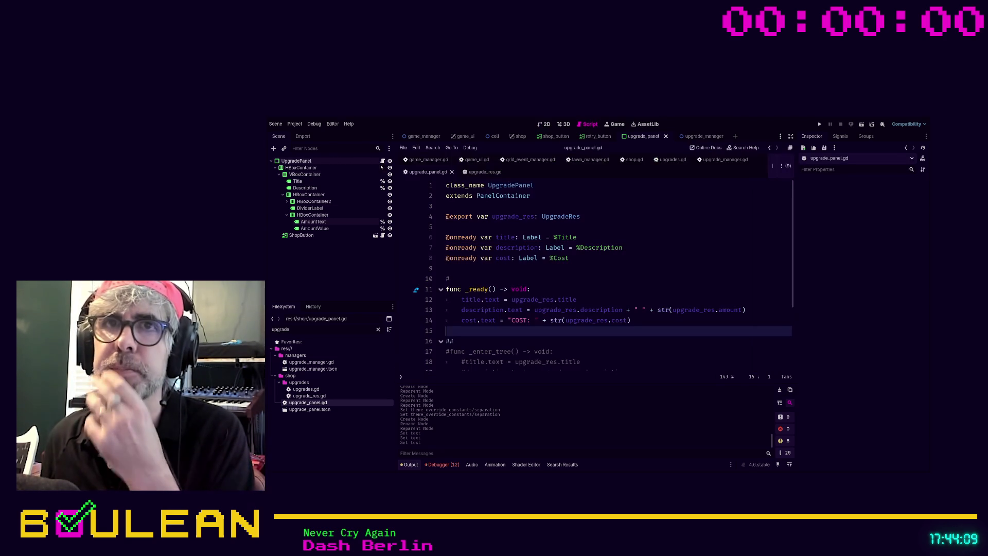
# Step: Replace the old cost variable with an onready reference to the CostValue label
pyautogui.click(286, 201)
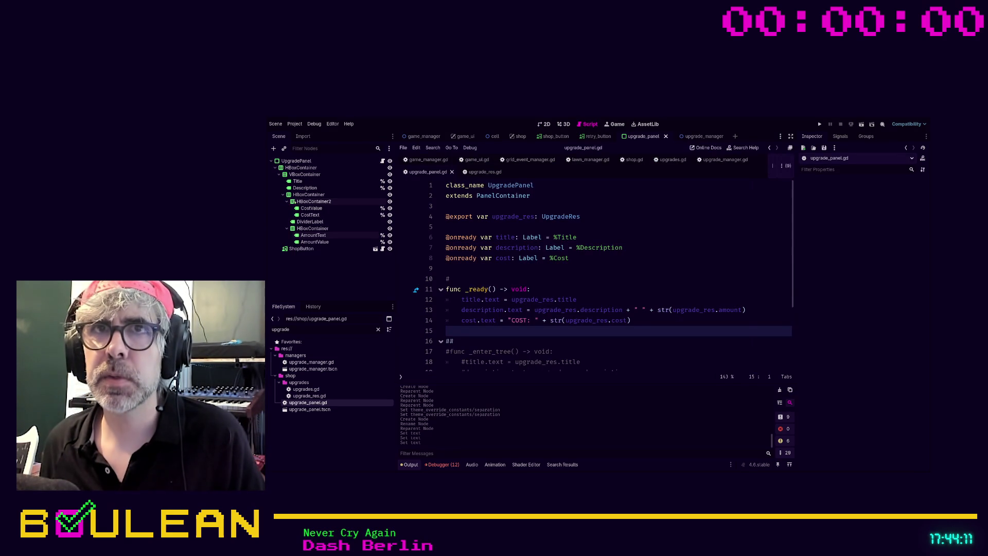
pyautogui.click(337, 201)
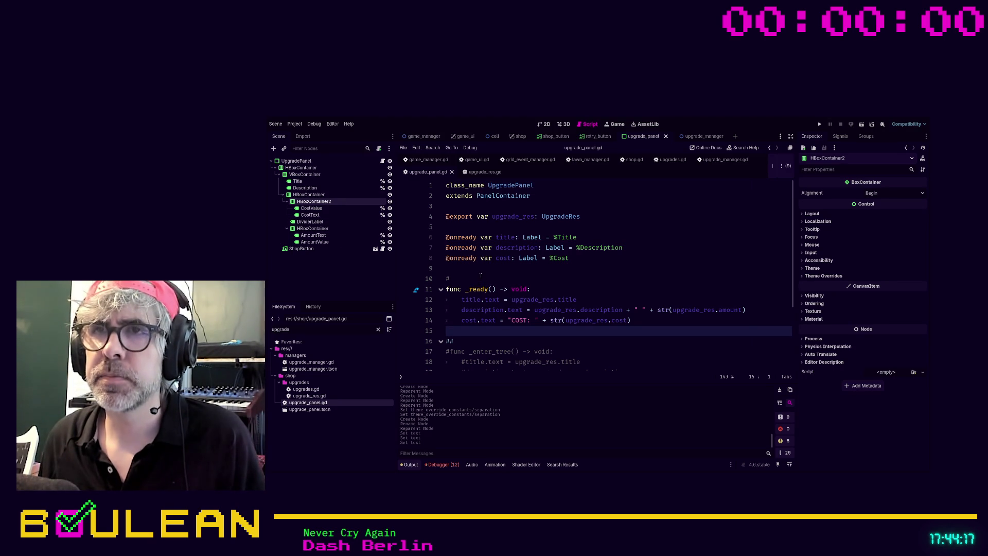
pyautogui.click(481, 276)
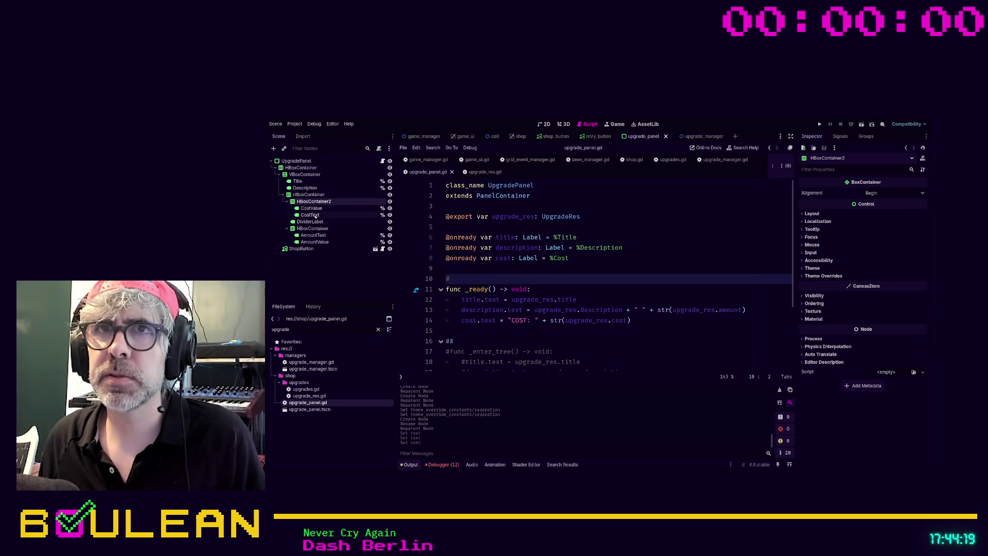
pyautogui.moveTo(311, 208)
pyautogui.mouseDown()
pyautogui.moveTo(446, 256)
pyautogui.moveTo(451, 267)
pyautogui.mouseUp()
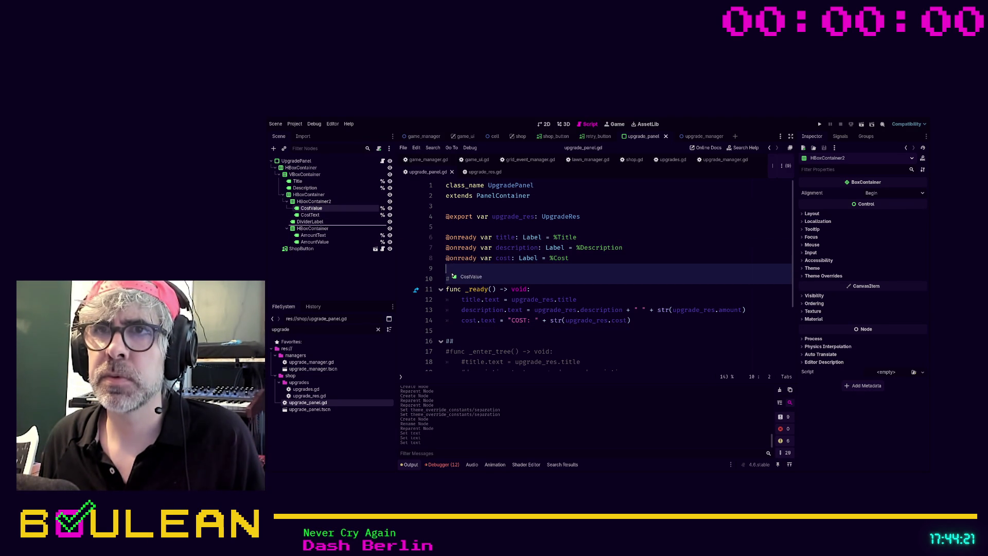
pyautogui.click(583, 259)
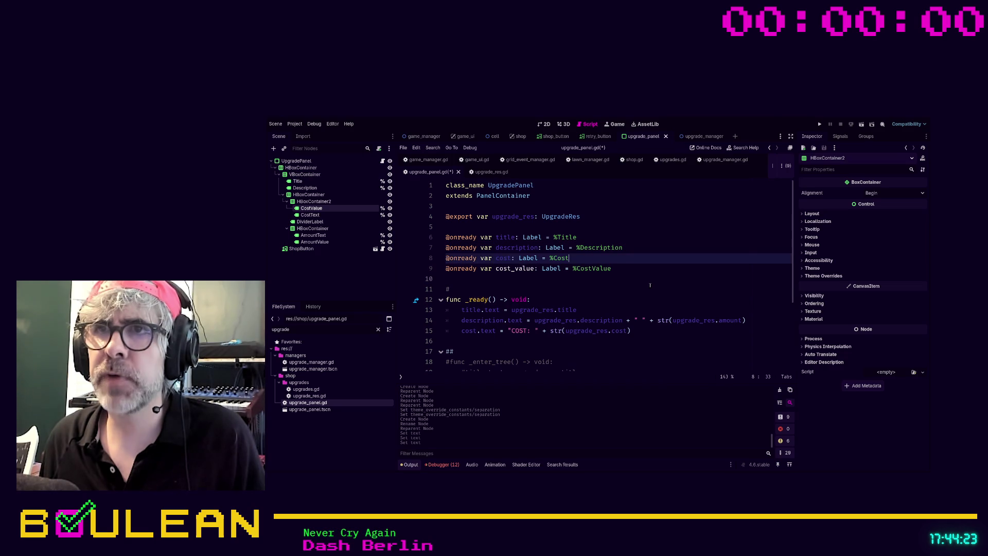
pyautogui.hotkey('shift', 'Home')
pyautogui.press('BackSpace')
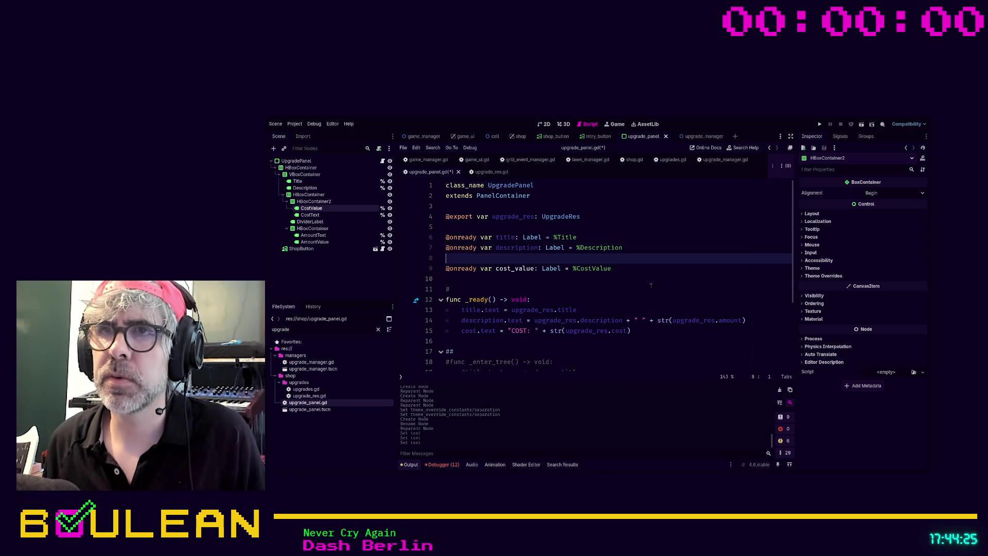
# Step: Add an onready amount_value reference to the AmountValue label and tidy the variable order
pyautogui.moveTo(315, 242); pyautogui.dragTo(454, 281)
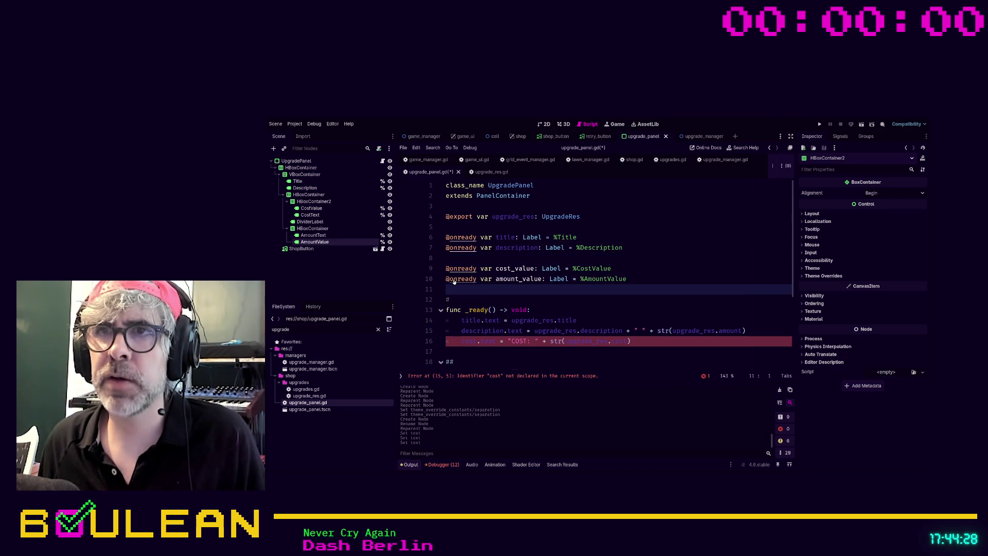
pyautogui.click(544, 277)
pyautogui.hotkey('alt', 'Up')
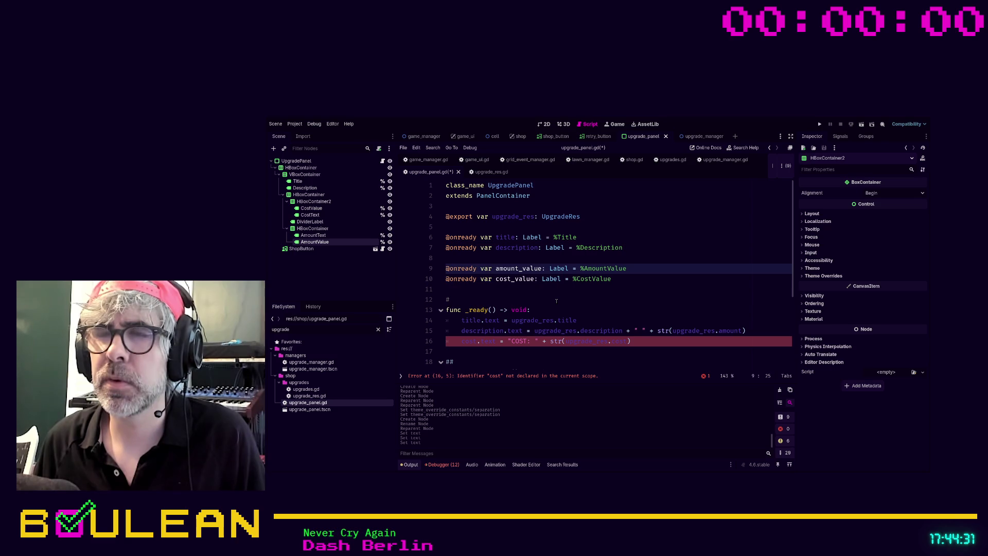
pyautogui.hotkey('alt', 'Up')
pyautogui.hotkey('alt', 'Up')
pyautogui.hotkey('alt', 'Up')
pyautogui.hotkey('alt', 'Down')
pyautogui.hotkey('alt', 'Down')
pyautogui.press('Down')
pyautogui.press('Up')
pyautogui.press('Up')
pyautogui.press('BackSpace')
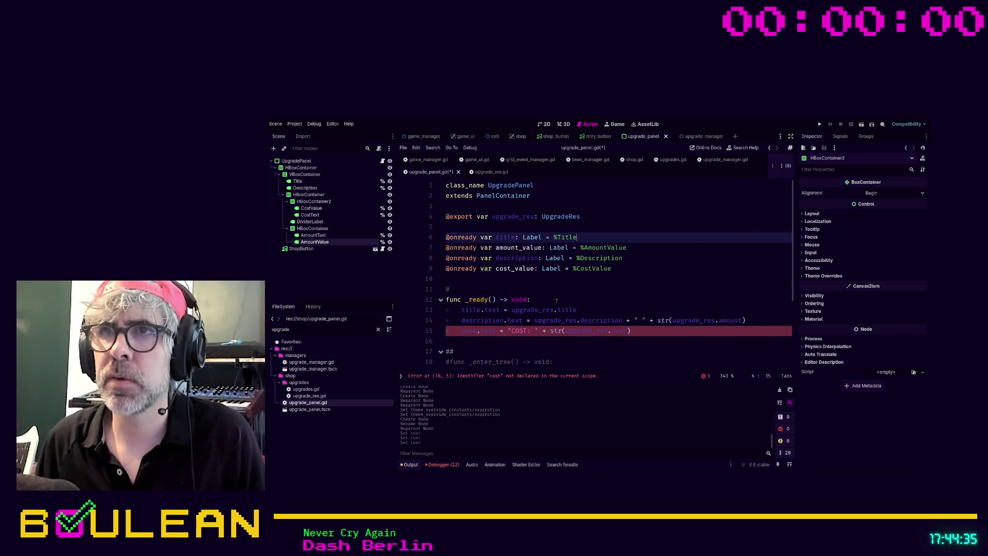
pyautogui.press('Down')
pyautogui.press('Down')
pyautogui.press('Down')
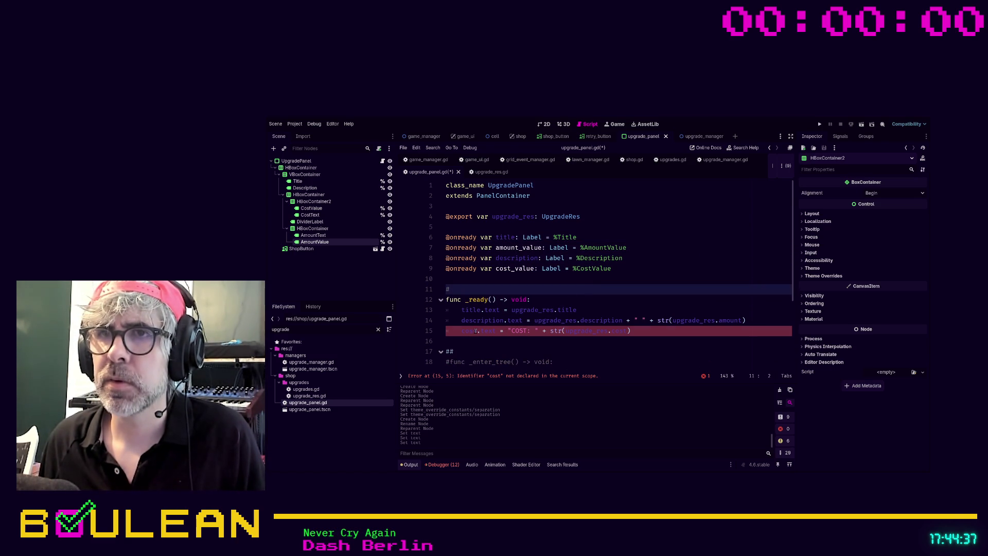
# Step: In _ready, fill cost_value.text without the COST prefix and set amount_value.text to str(upgrade_res.amount)
pyautogui.click(476, 330)
pyautogui.write('_value')
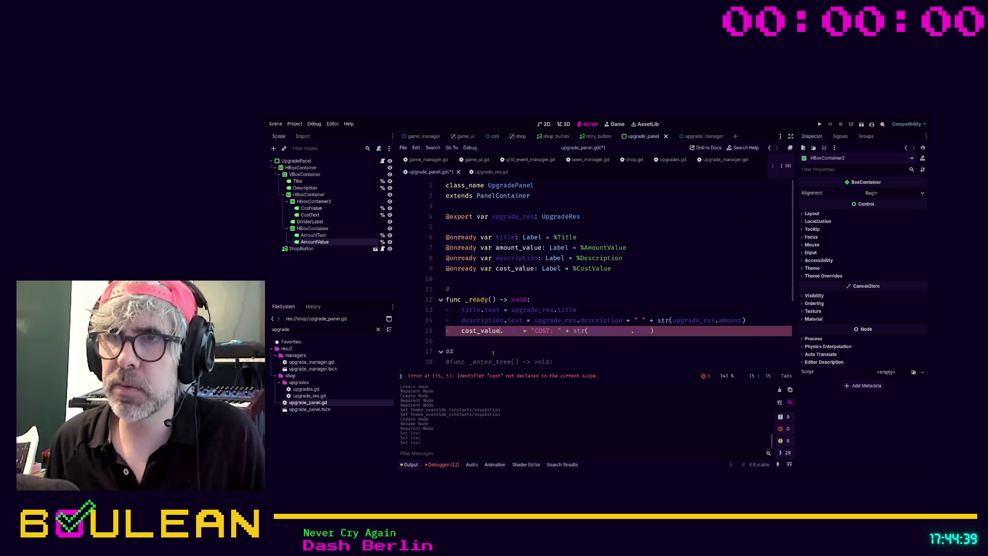
pyautogui.click(487, 339)
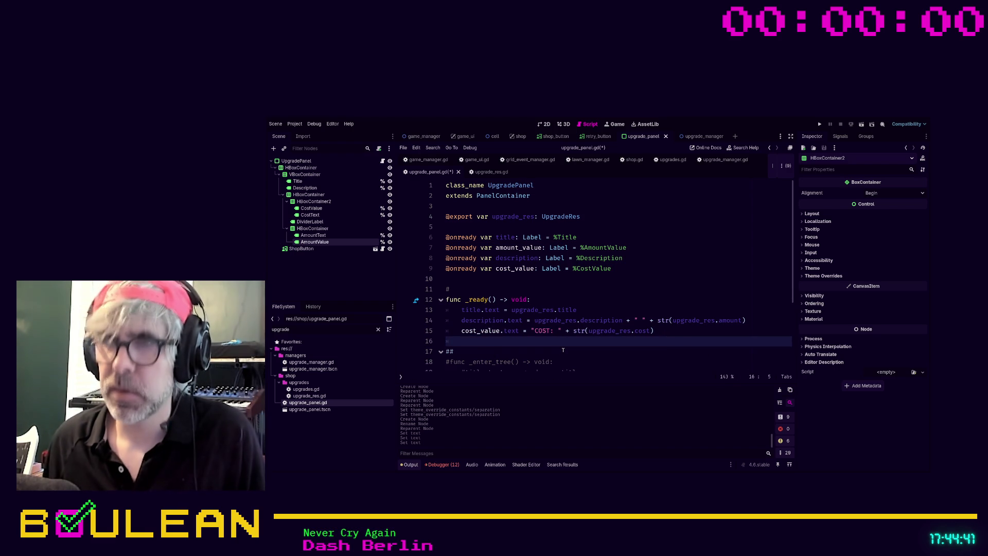
pyautogui.write('amount_vale')
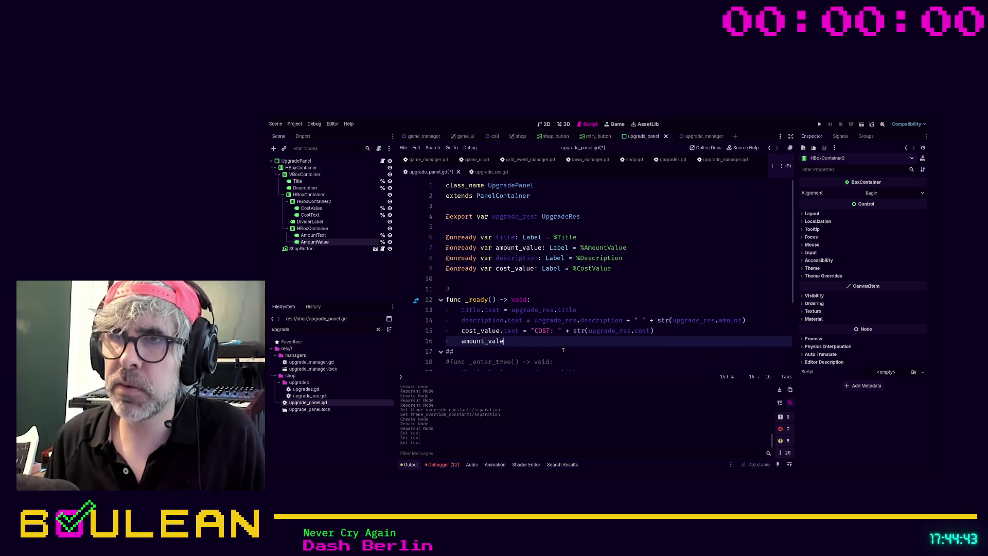
pyautogui.write('.text =')
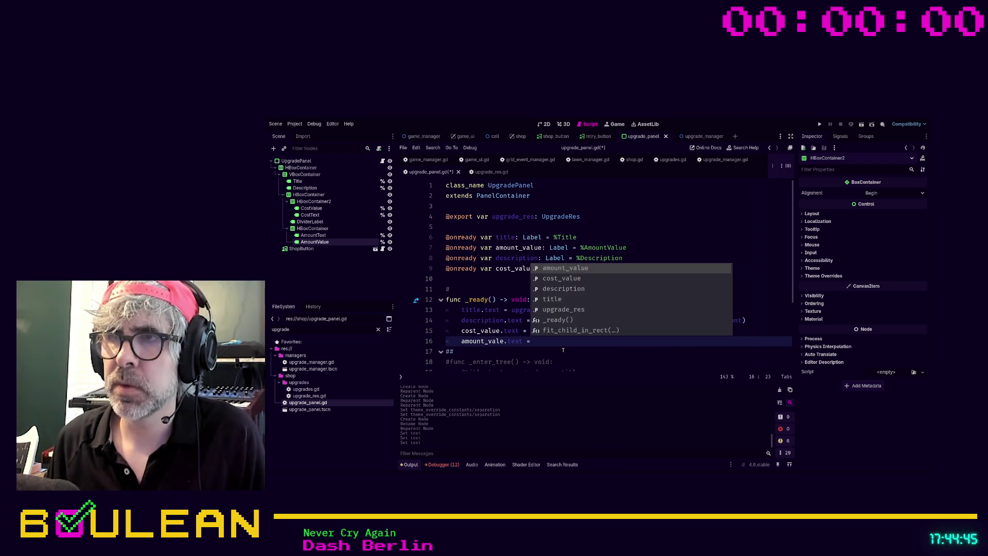
pyautogui.write(' str(upgra')
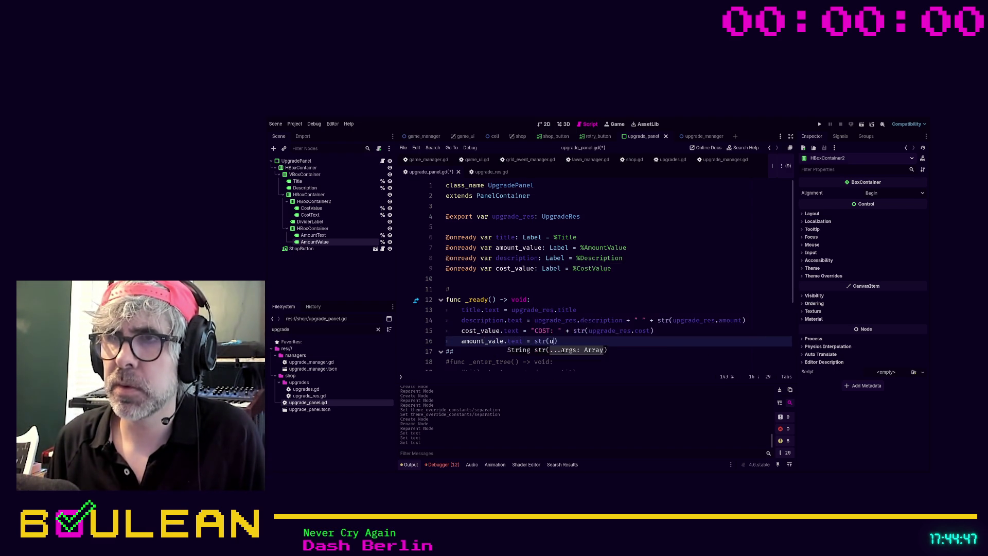
pyautogui.press('Return')
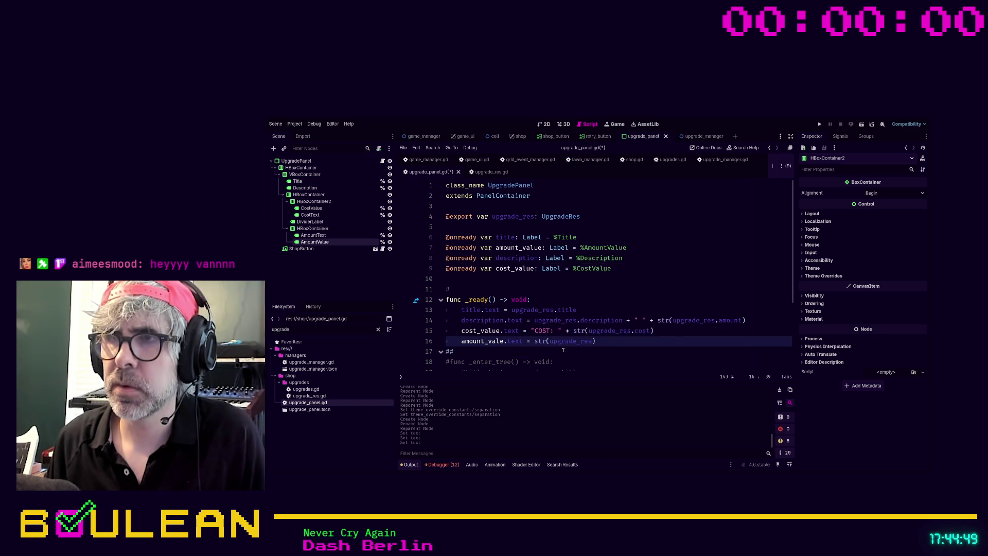
pyautogui.write('.am')
pyautogui.press('Return')
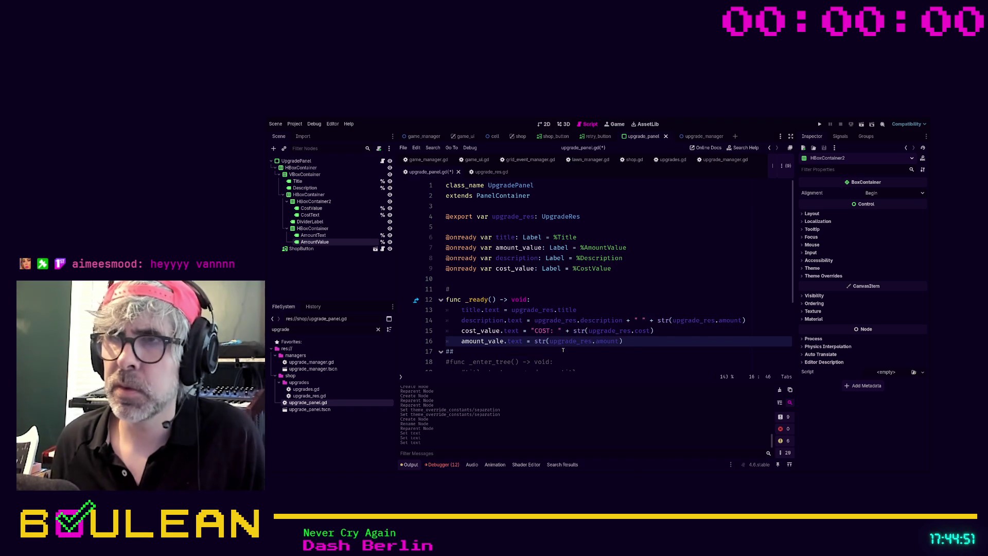
pyautogui.moveTo(573, 333); pyautogui.dragTo(532, 330)
pyautogui.press('BackSpace')
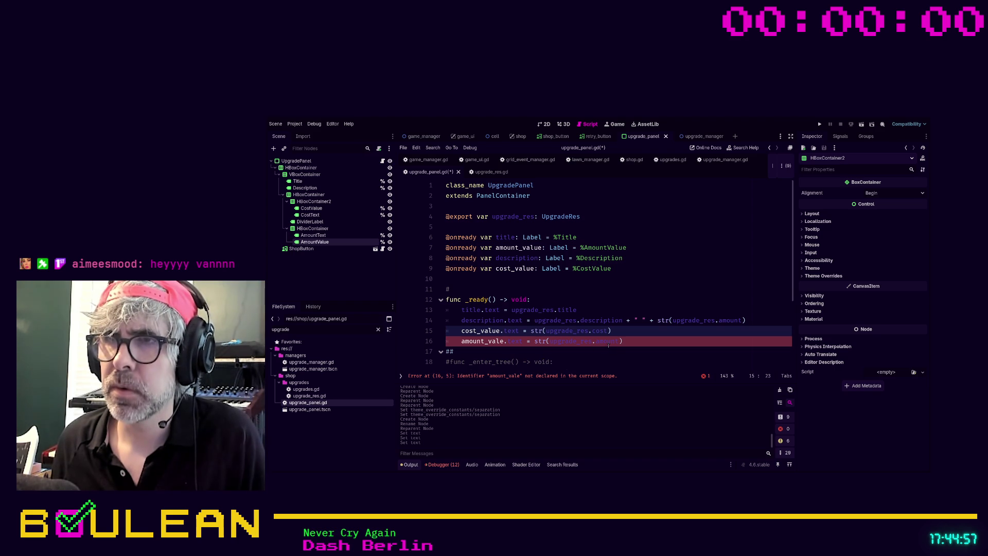
pyautogui.click(500, 341)
pyautogui.click(661, 334)
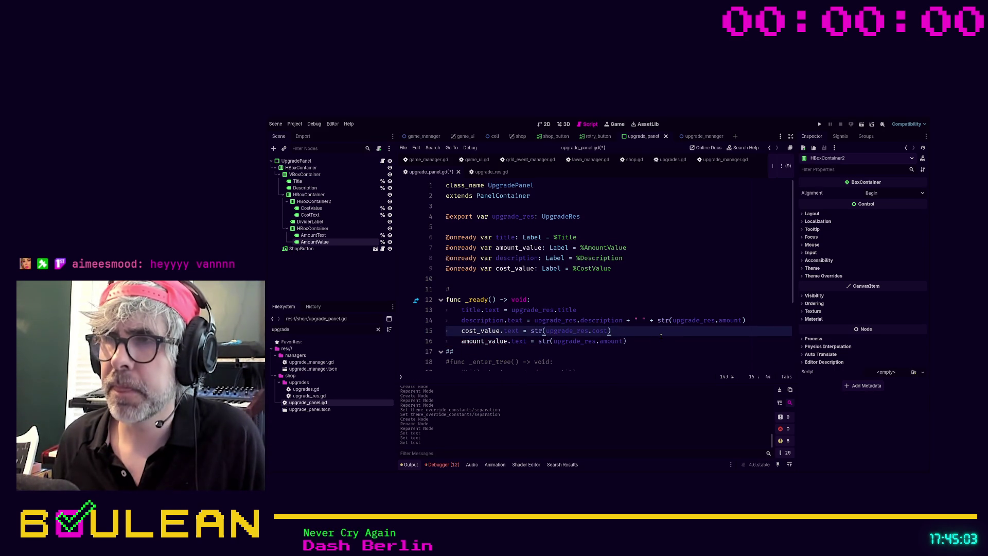
# Step: Remove the extra text appended to the description on line 14, then save and run with F5
pyautogui.click(624, 320)
pyautogui.keyDown('shift'); pyautogui.click(747, 320); pyautogui.keyUp('shift')
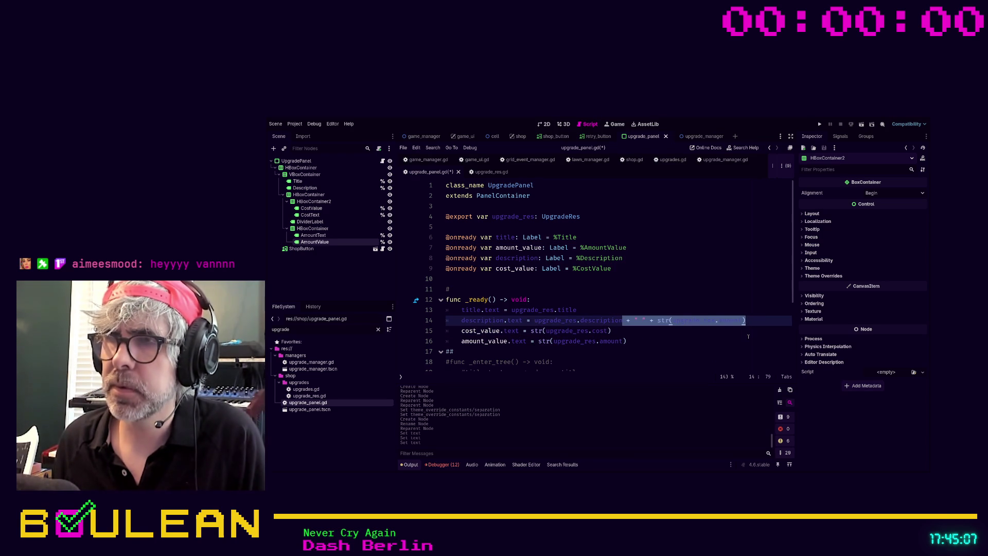
pyautogui.press('BackSpace')
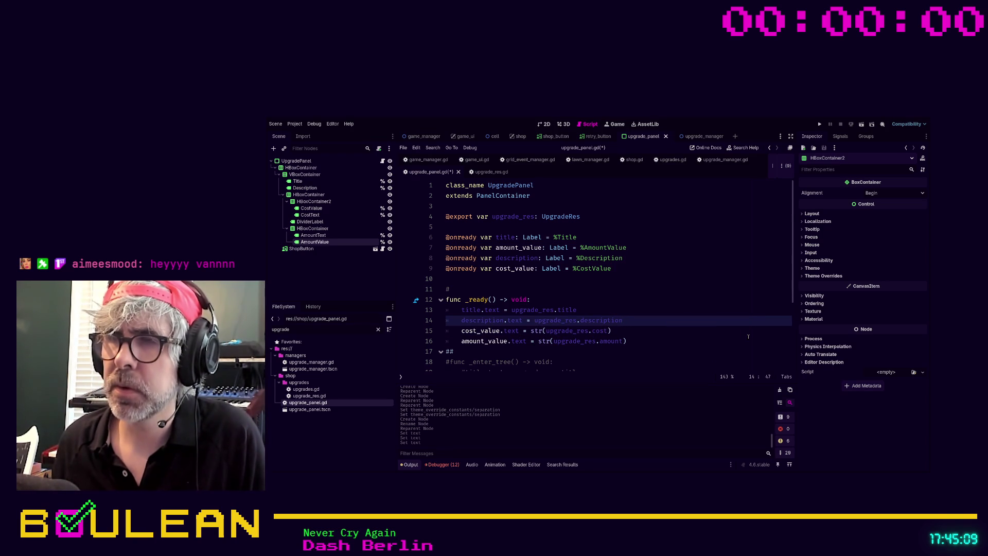
pyautogui.click(668, 350)
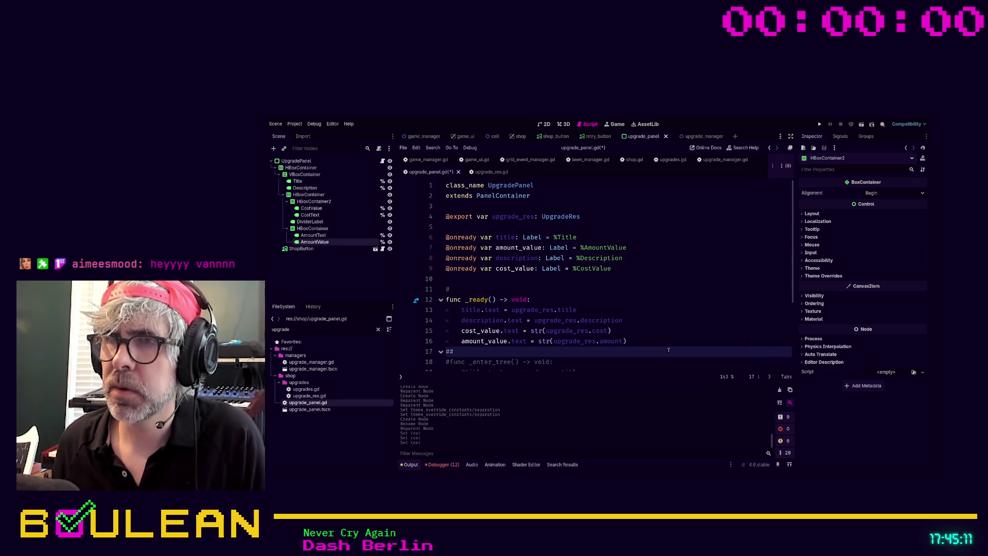
pyautogui.scroll(-2, 669, 350)
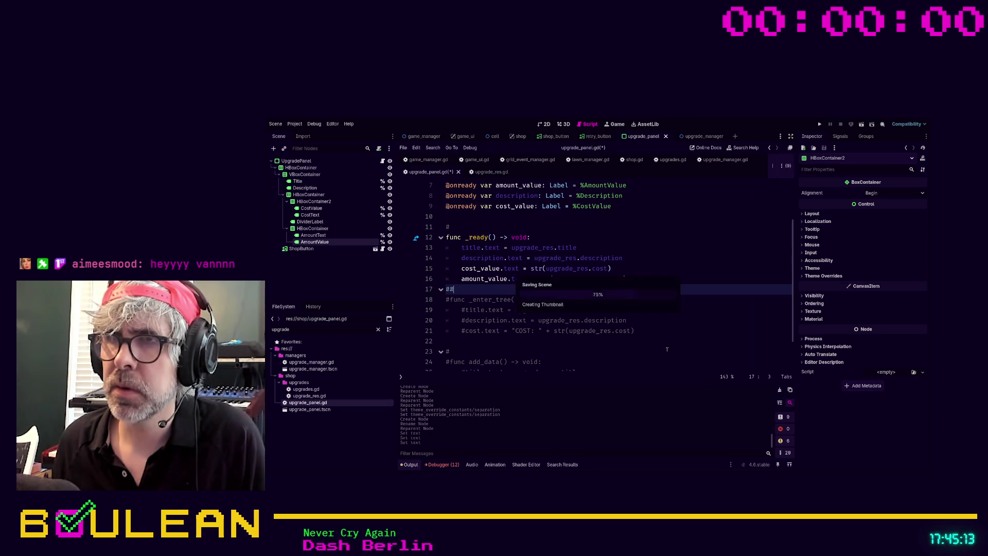
pyautogui.click(667, 320)
pyautogui.press('F5')
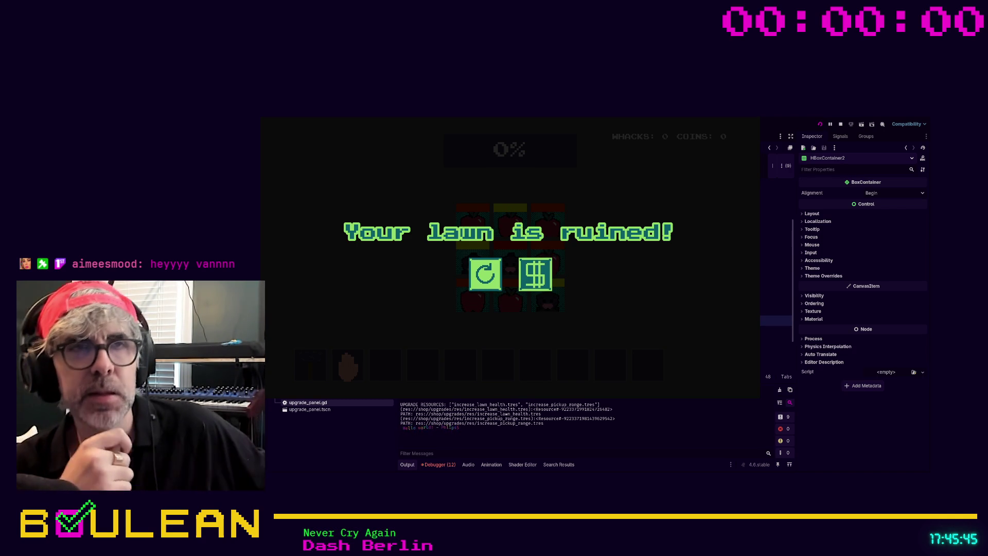
# Step: Open the shop from the game-over screen to check the panels, then close the game
pyautogui.click(540, 272)
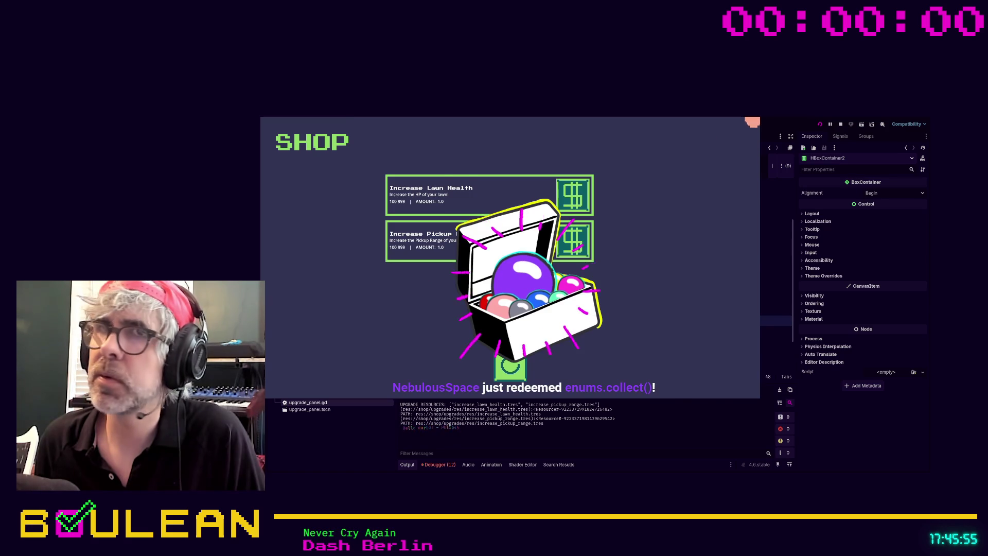
pyautogui.click(754, 120)
pyautogui.click(311, 208)
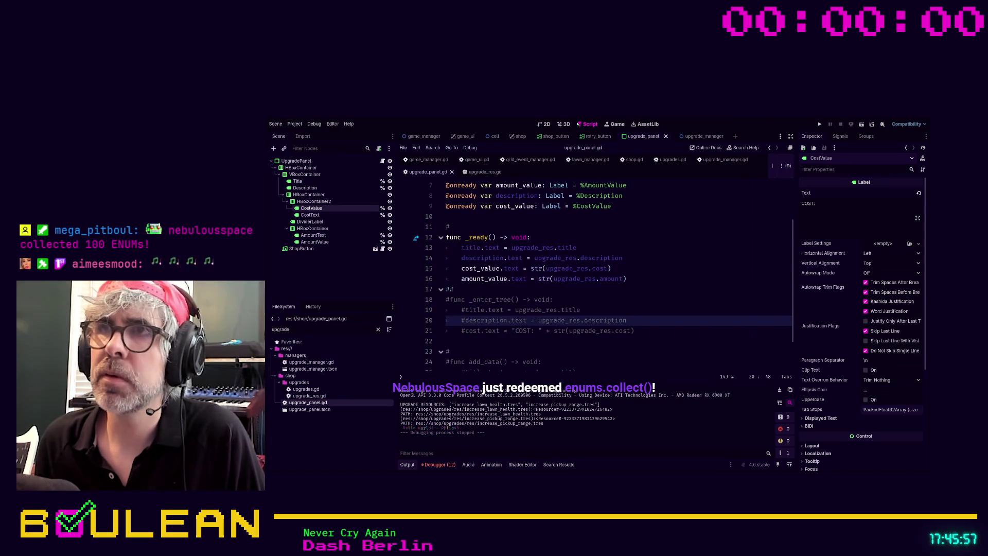
# Step: Move CostText above CostValue and set its text to 'COST:'
pyautogui.click(541, 125)
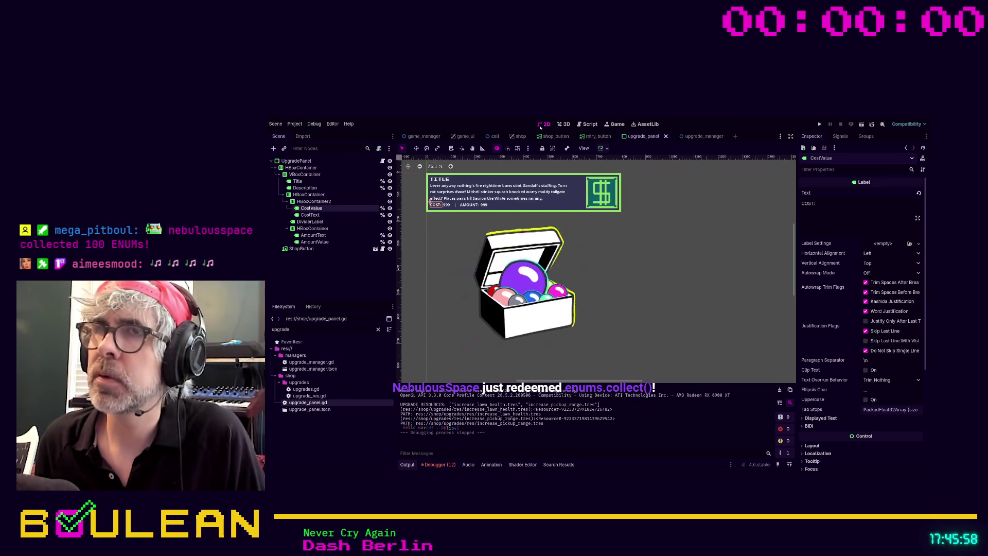
pyautogui.click(308, 216)
pyautogui.moveTo(308, 215); pyautogui.dragTo(309, 206)
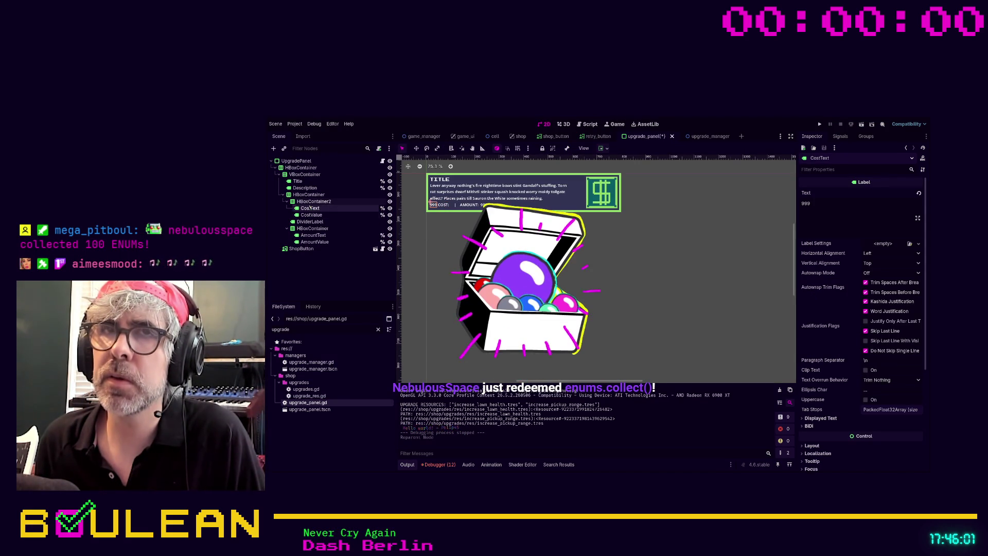
pyautogui.click(814, 205)
pyautogui.hotkey('ctrl', 'a')
pyautogui.write('VOST:')
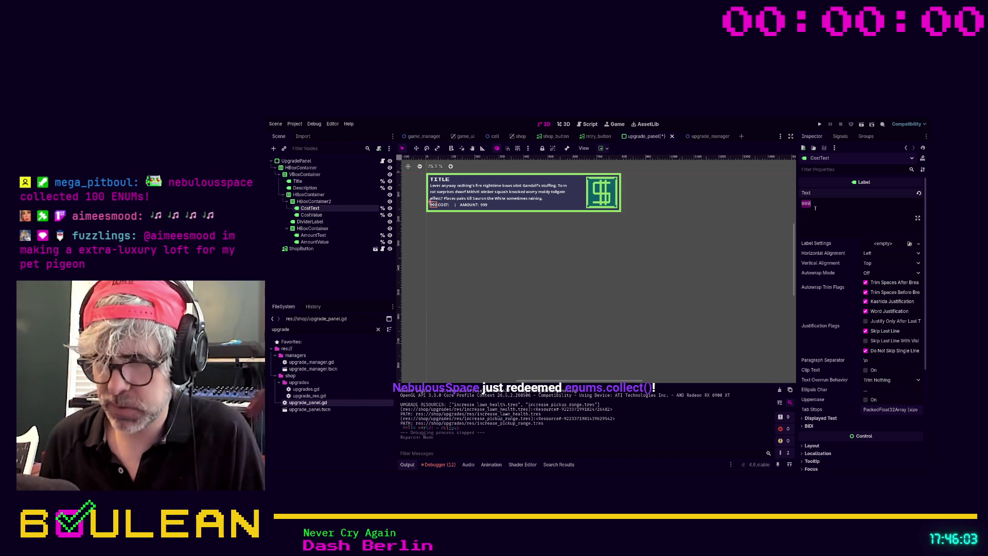
pyautogui.hotkey('ctrl', 'a')
pyautogui.write('COST:')
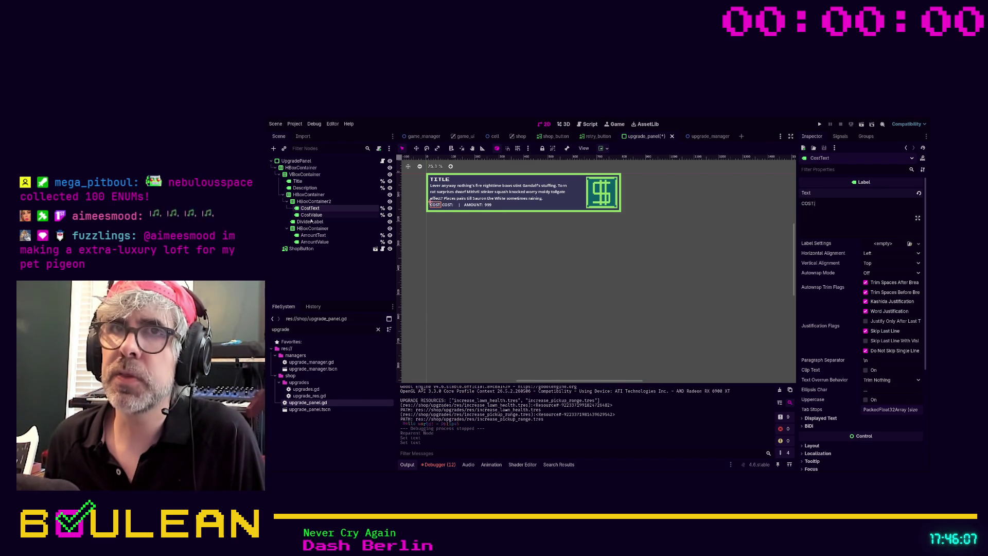
# Step: Set CostValue's text to 999, save the scene and run the game
pyautogui.click(306, 216)
pyautogui.click(826, 207)
pyautogui.hotkey('ctrl', 'a')
pyautogui.write('999')
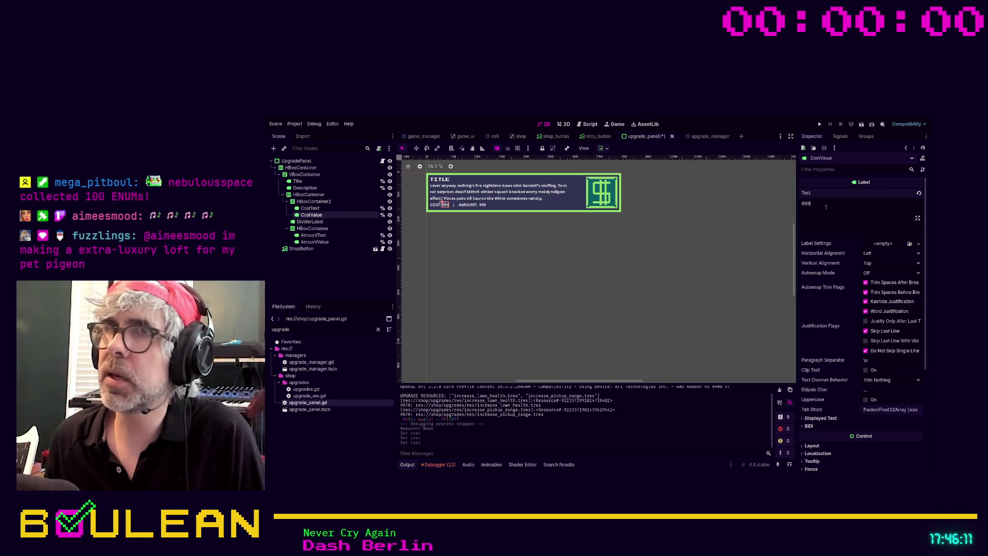
pyautogui.hotkey('ctrl', 's')
pyautogui.press('F5')
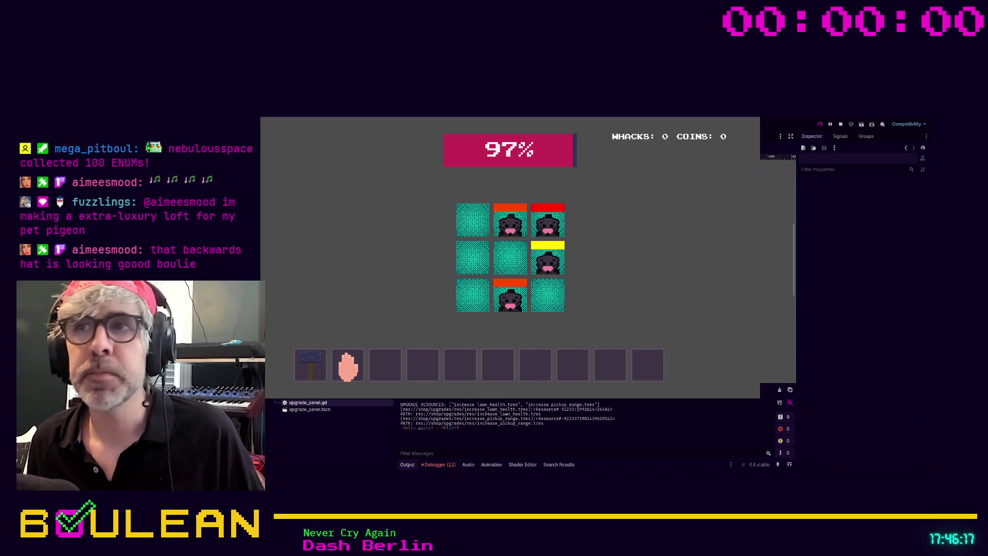
# Step: Whack two moles, open the shop after losing to see 'COST: 100 | AMOUNT: 1.0', then close the game
pyautogui.click(510, 219)
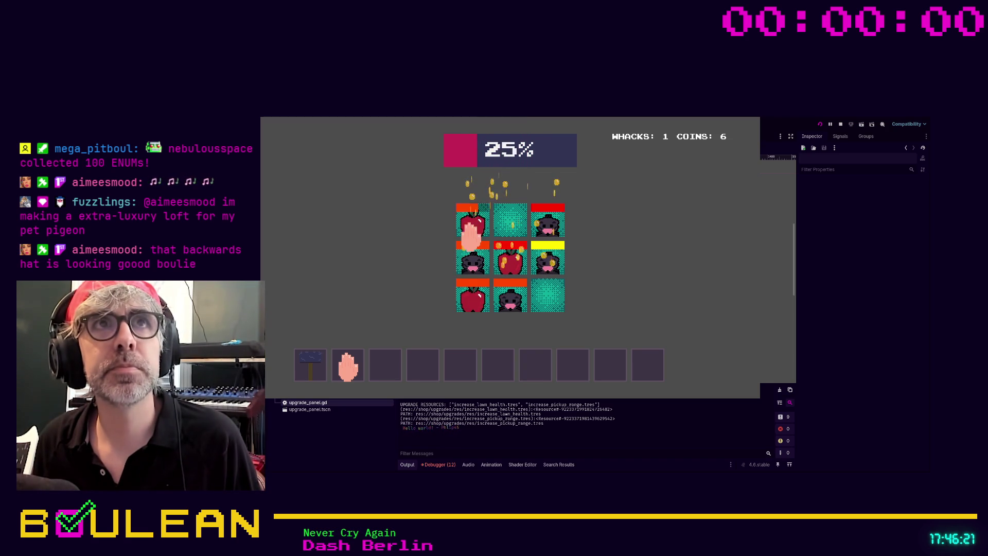
pyautogui.click(471, 234)
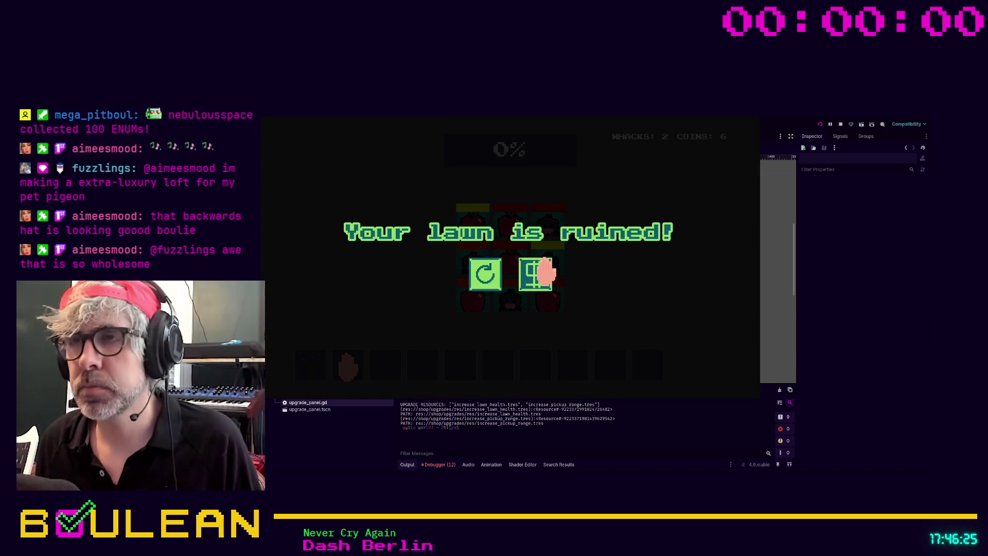
pyautogui.click(536, 274)
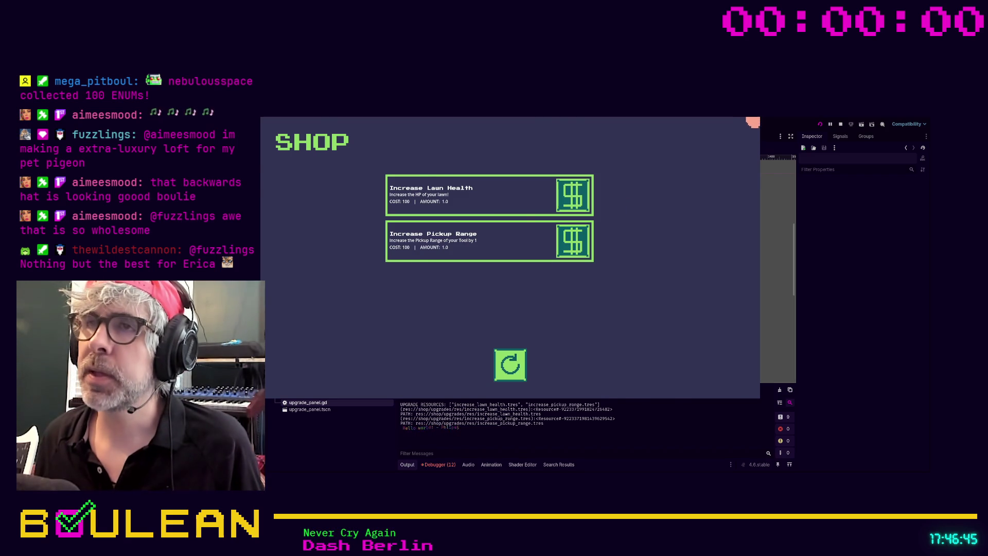
pyautogui.click(751, 121)
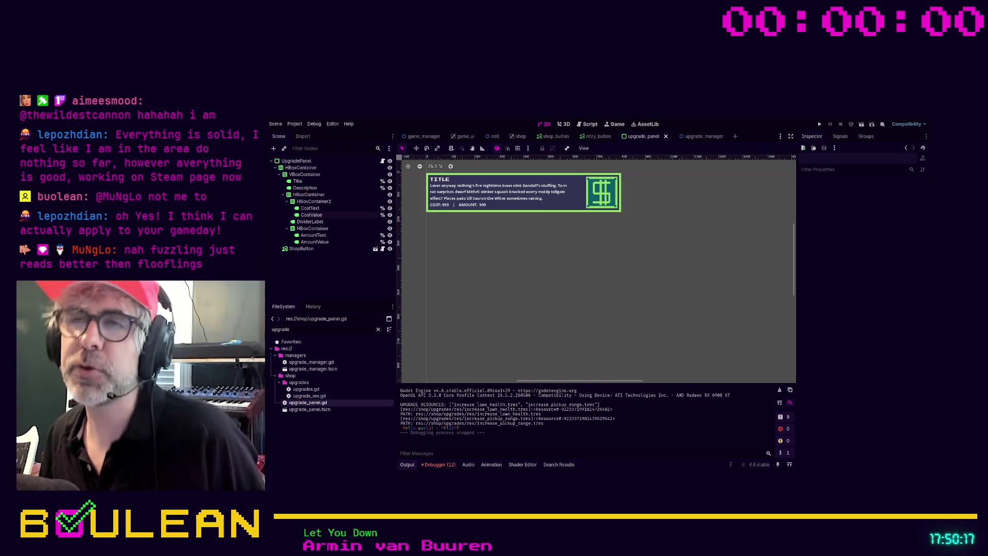
# Step: Delete the commented-out lines 17–28 from upgrade_panel.gd and run the game with F5
pyautogui.click(587, 124)
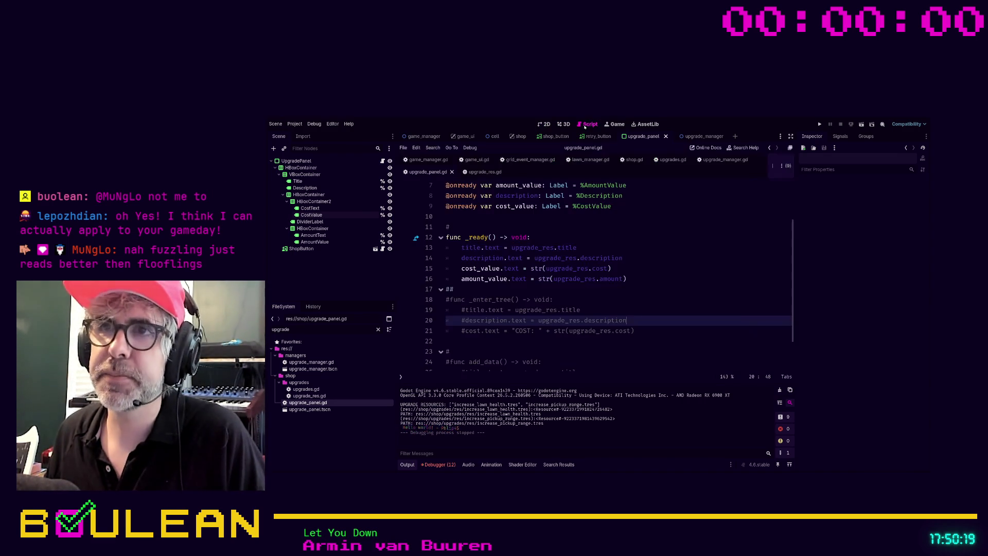
pyautogui.click(581, 299)
pyautogui.scroll(-1, 515, 278)
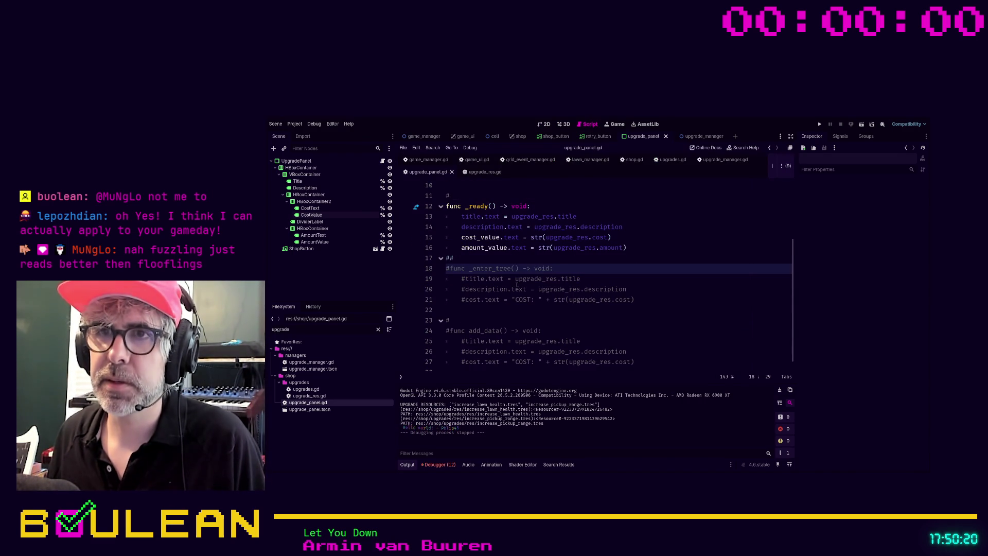
pyautogui.click(445, 257)
pyautogui.scroll(-1, 566, 278)
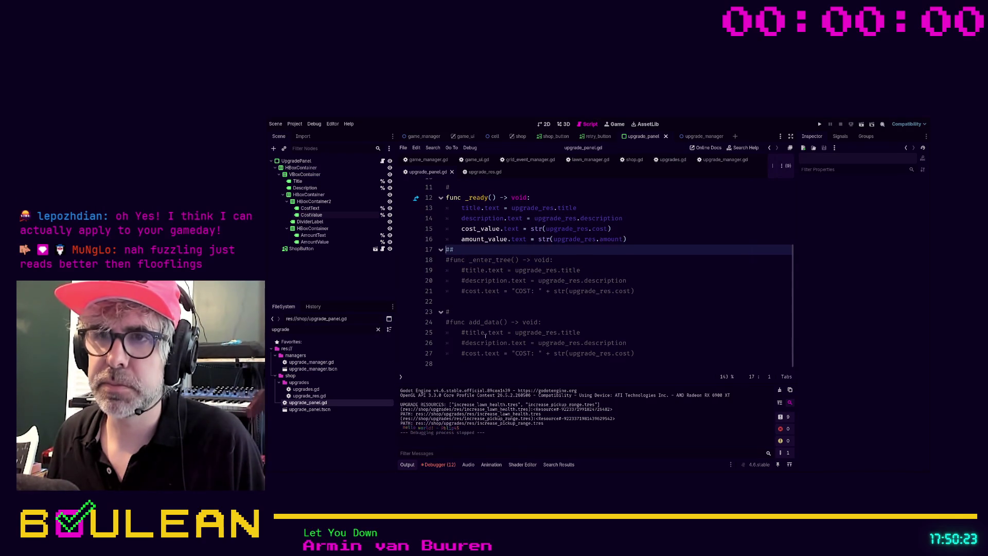
pyautogui.keyDown('shift'); pyautogui.click(658, 364); pyautogui.keyUp('shift')
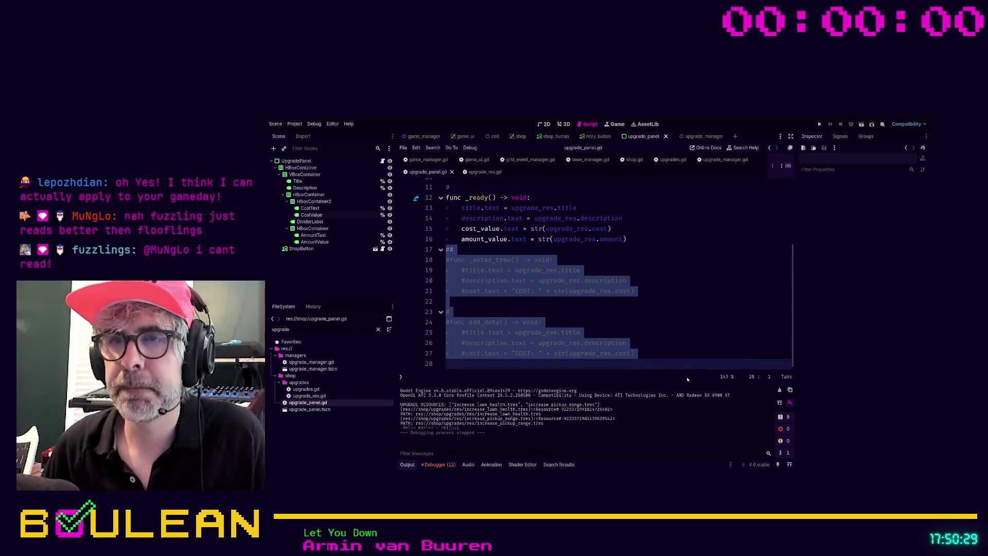
pyautogui.press('BackSpace')
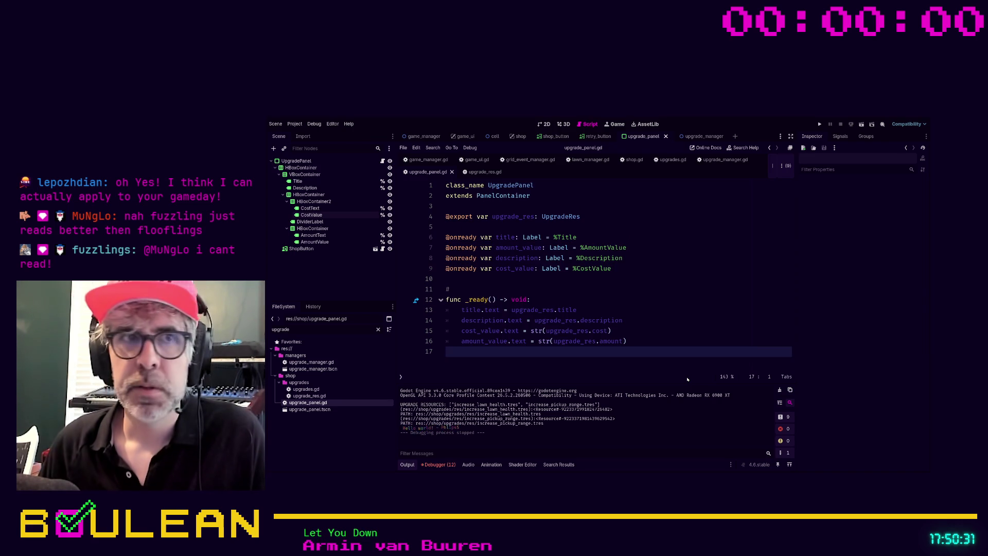
pyautogui.press('Left')
pyautogui.press('F5')
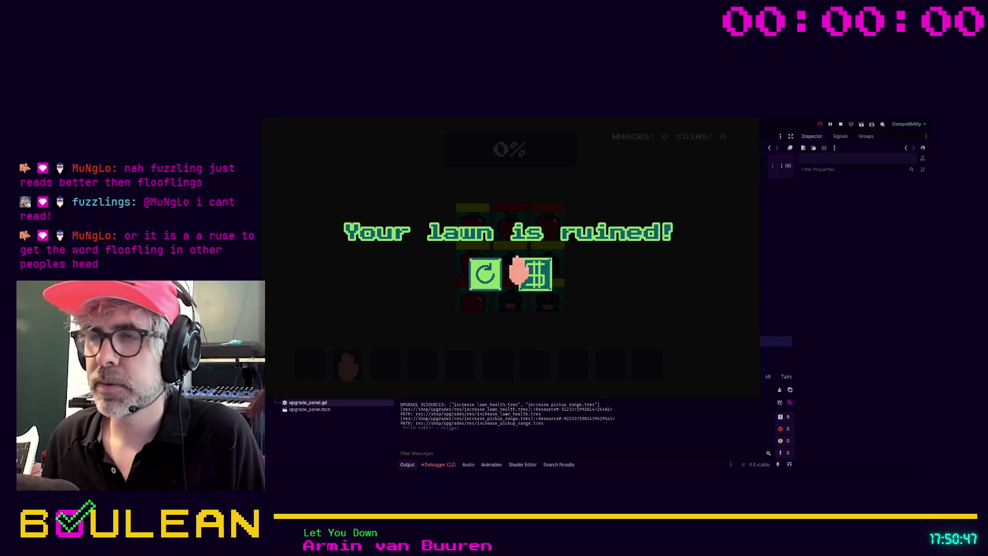
# Step: Retry, whack three moles reaching 13 coins, stop the game with F8, and return to line 12
pyautogui.click(479, 278)
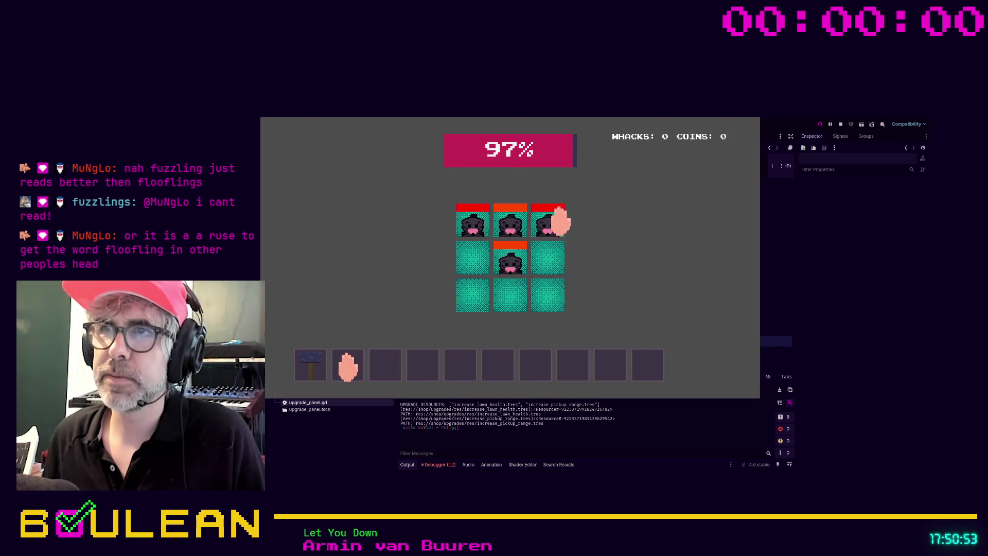
pyautogui.click(544, 218)
pyautogui.click(545, 301)
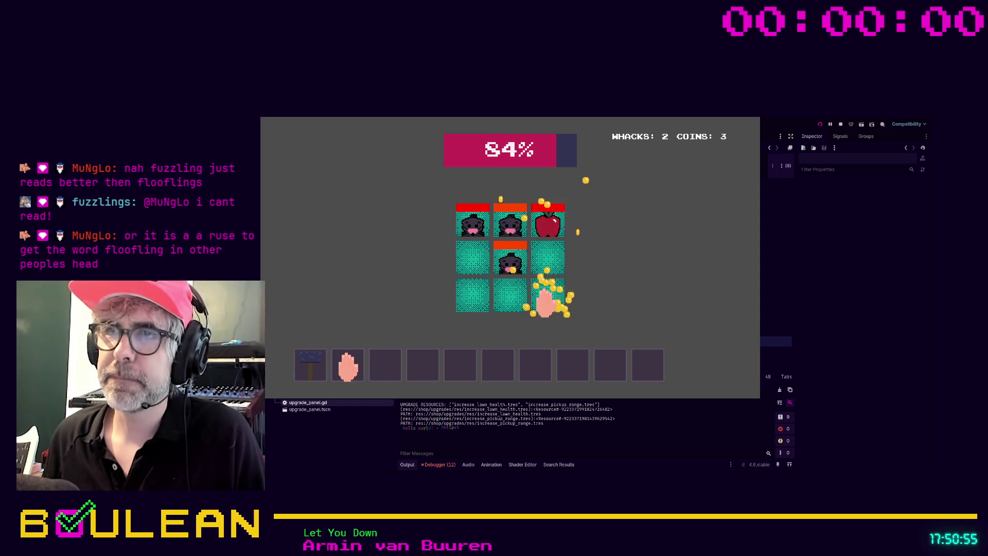
pyautogui.click(507, 260)
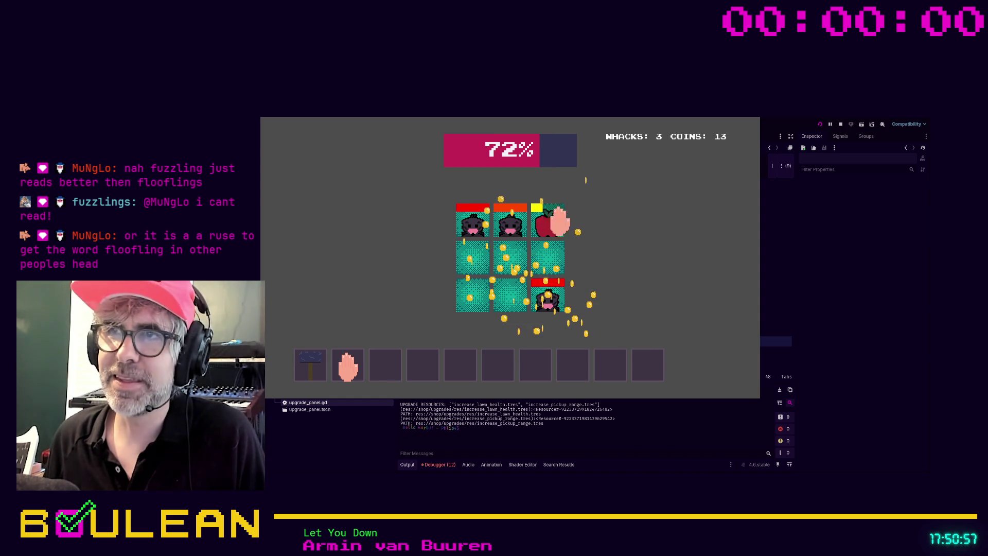
pyautogui.press('F8')
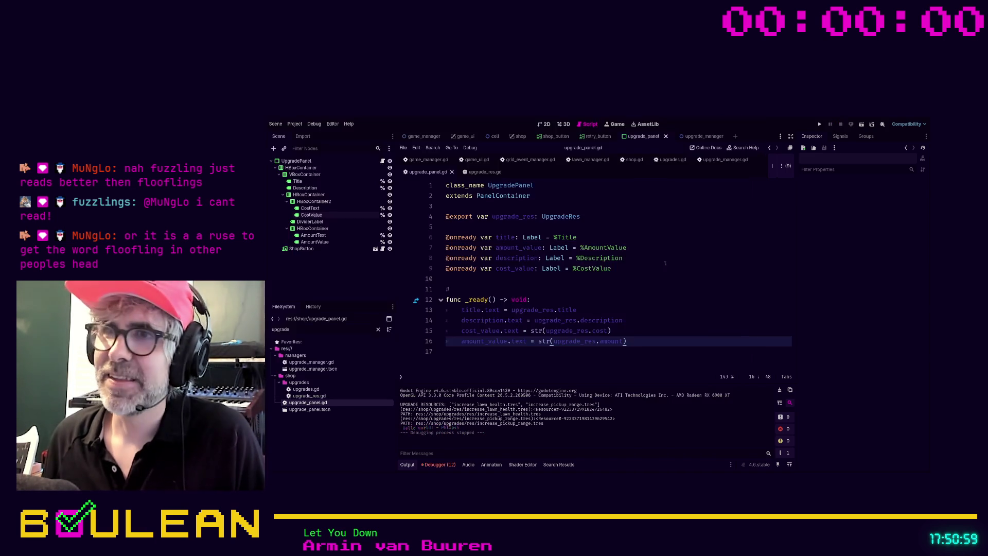
pyautogui.click(666, 300)
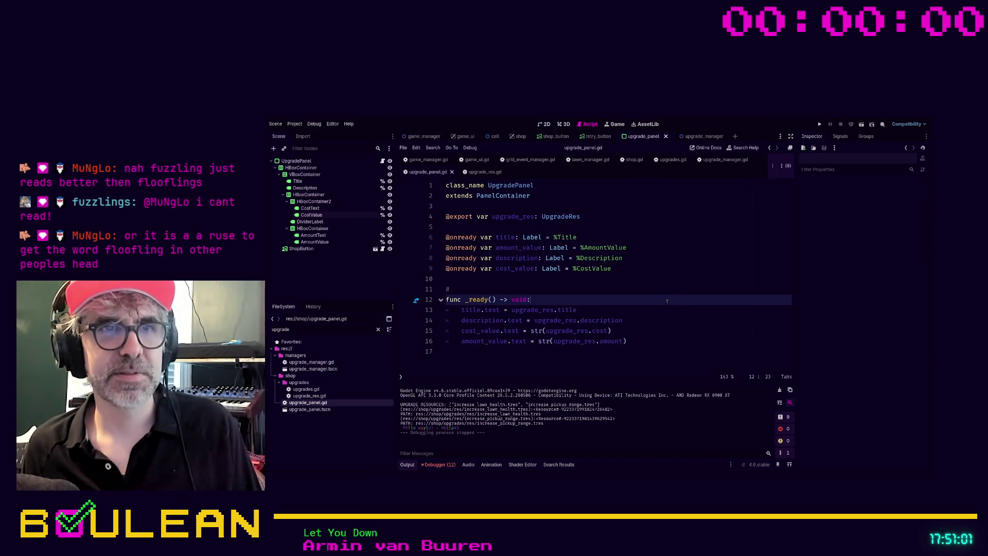
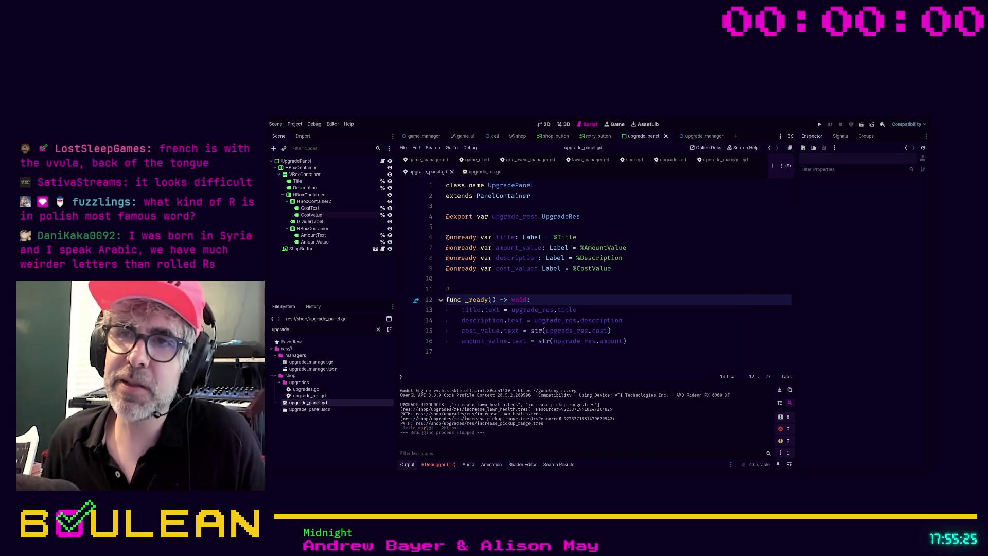
# Step: Delete the stray '#' on line 11 of upgrade_panel.gd, keep a blank line above _ready, then switch to lawn_manager.gd
pyautogui.press('Up')
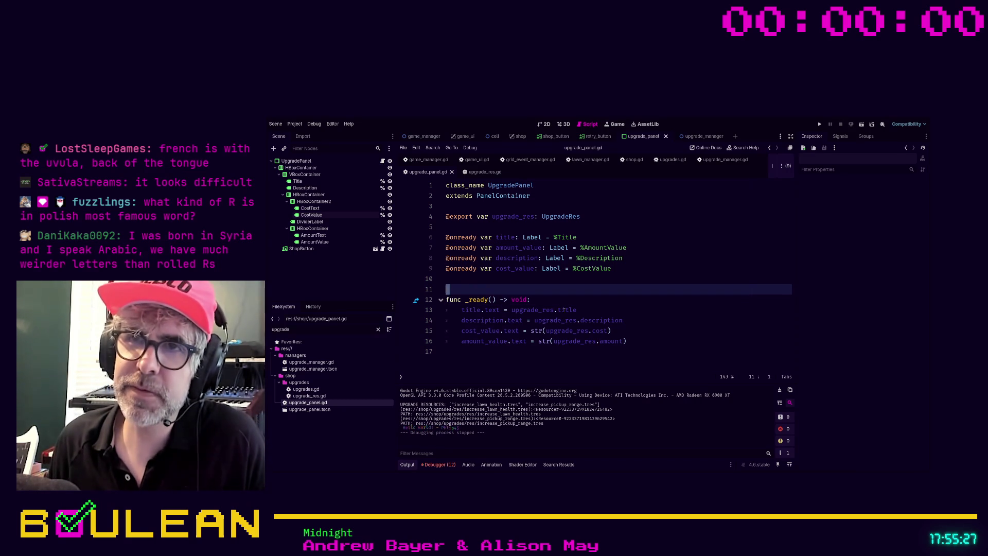
pyautogui.press('BackSpace')
pyautogui.press('BackSpace')
pyautogui.press('Return')
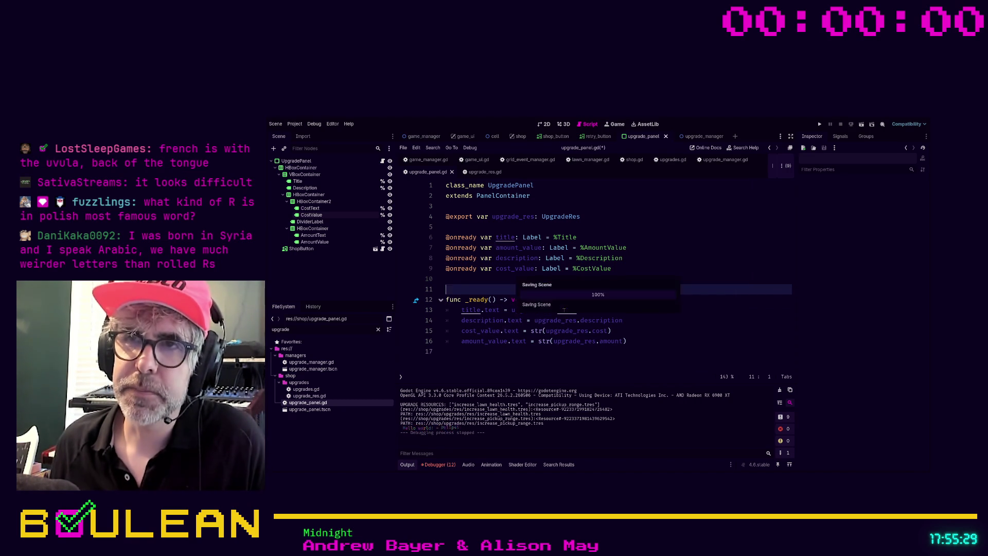
pyautogui.click(484, 365)
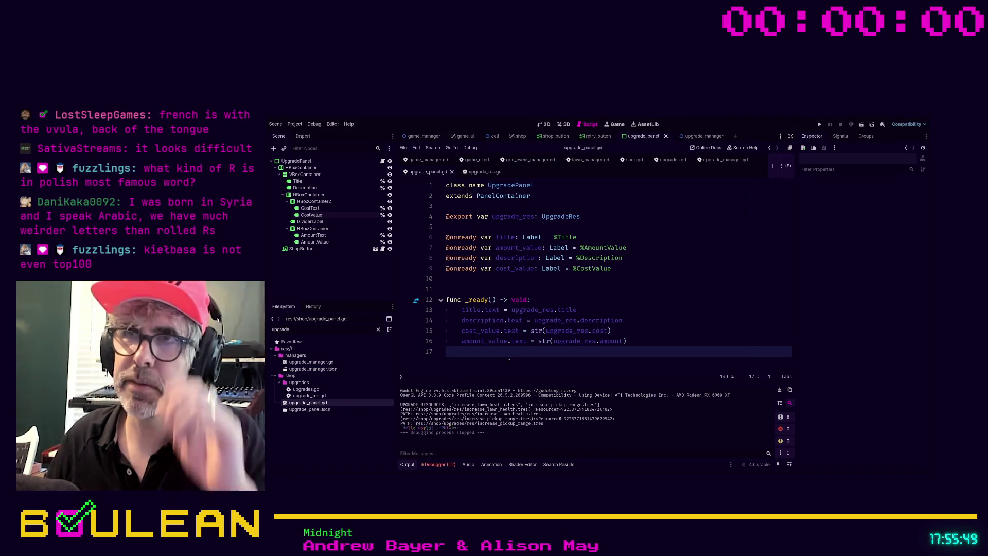
pyautogui.click(602, 161)
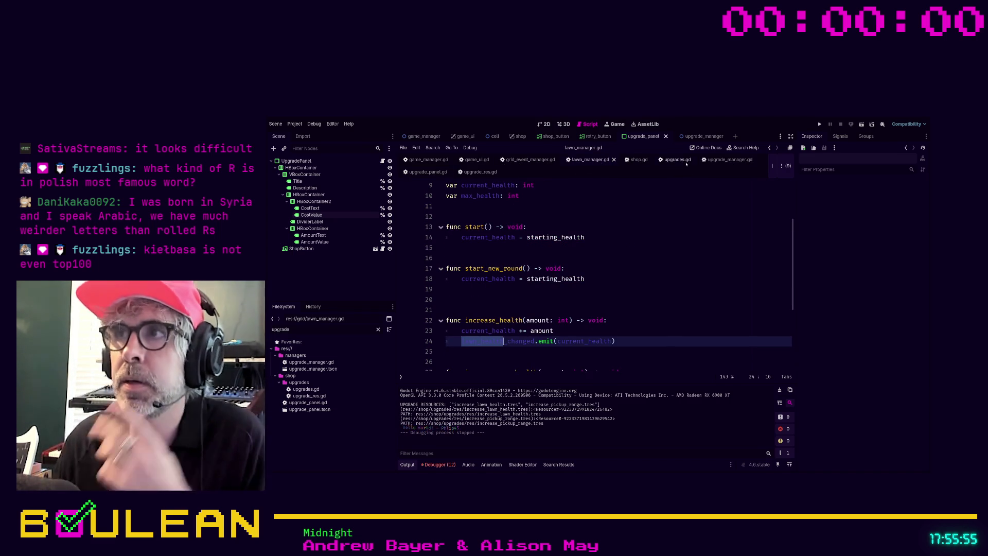
# Step: Review upgrade_manager.gd, shop.gd and lawn_manager.gd, inspect the UpgradePanel node, then open game_manager.gd
pyautogui.click(728, 159)
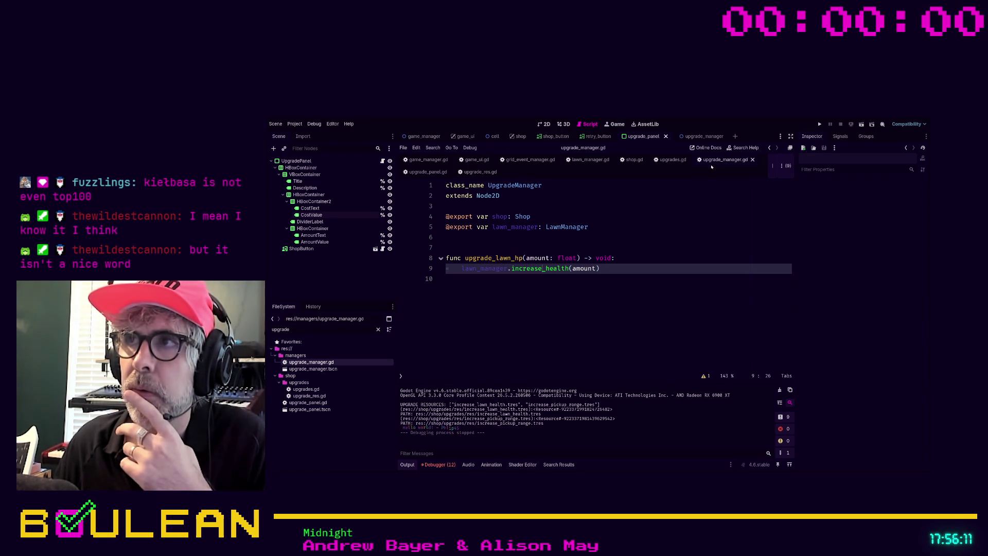
pyautogui.click(632, 159)
pyautogui.scroll(-1, 582, 205)
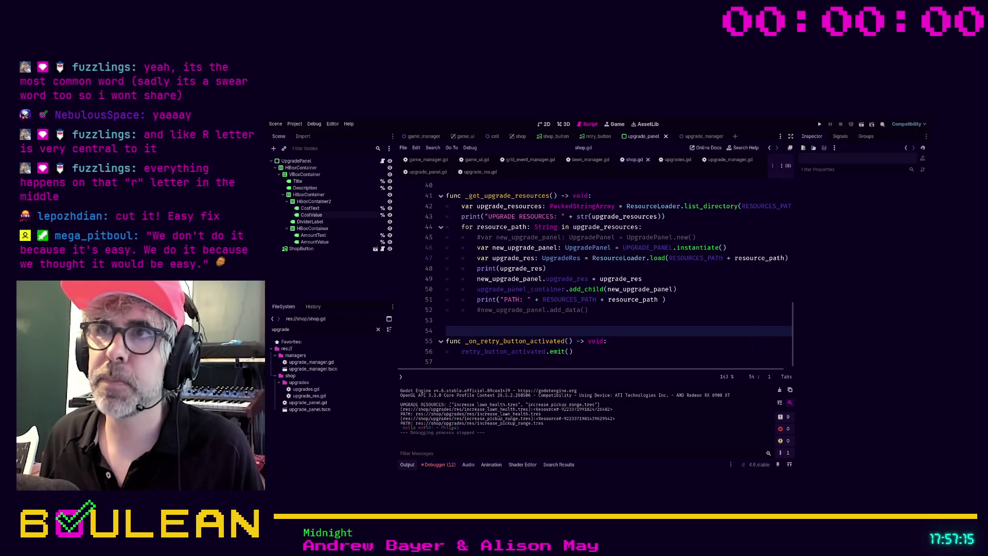
pyautogui.click(590, 159)
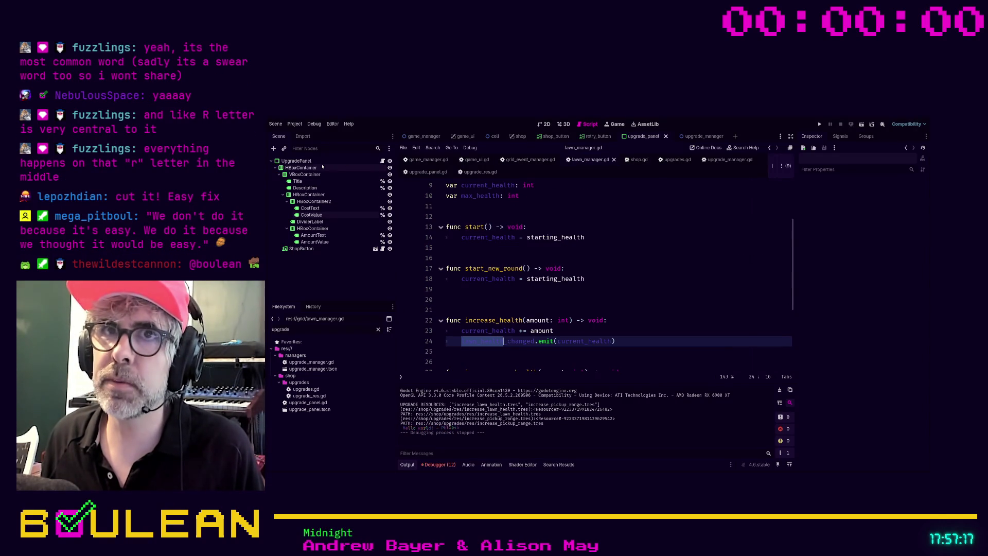
pyautogui.click(297, 161)
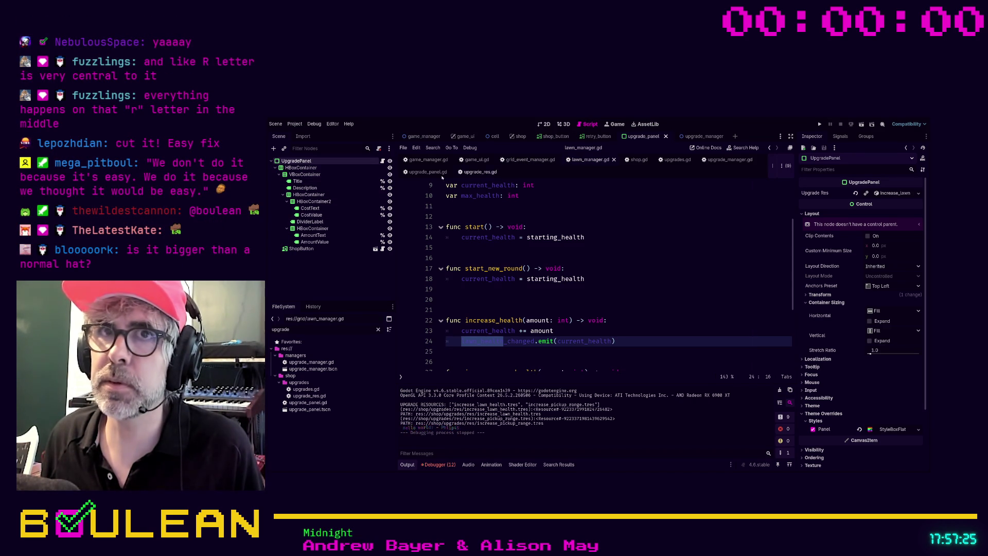
pyautogui.click(423, 160)
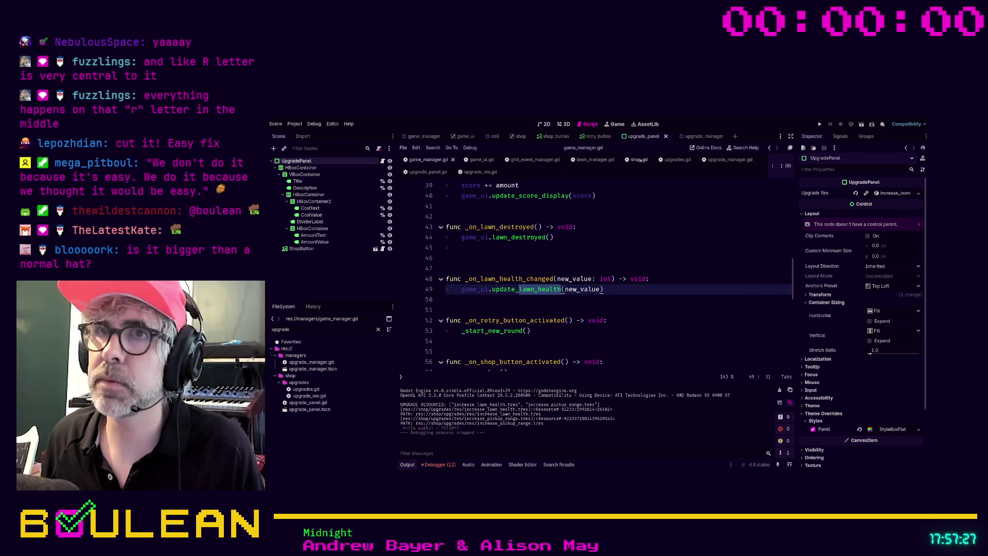
# Step: Set LawnManager's Starting Health to 1500 in the game_manager scene and run the game with F5
pyautogui.click(423, 137)
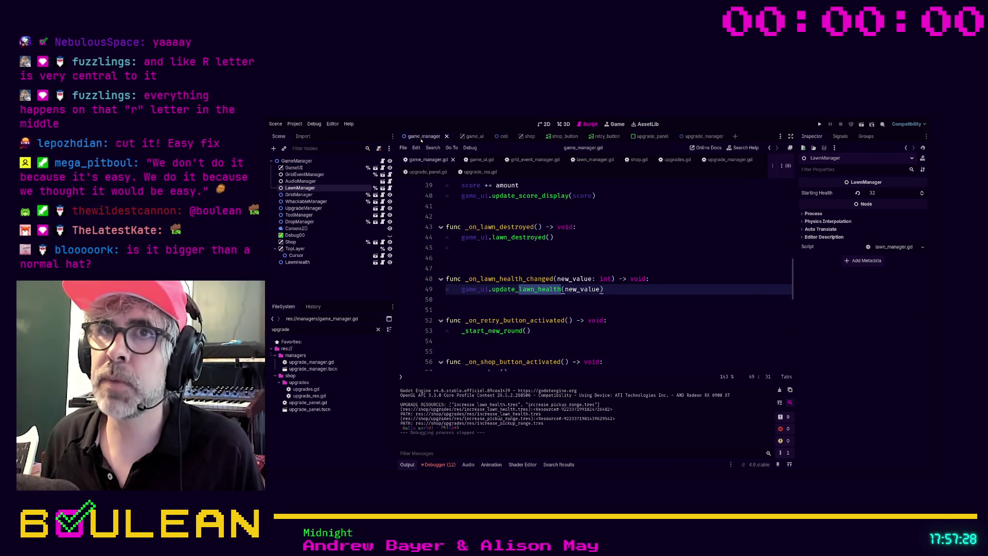
pyautogui.click(308, 188)
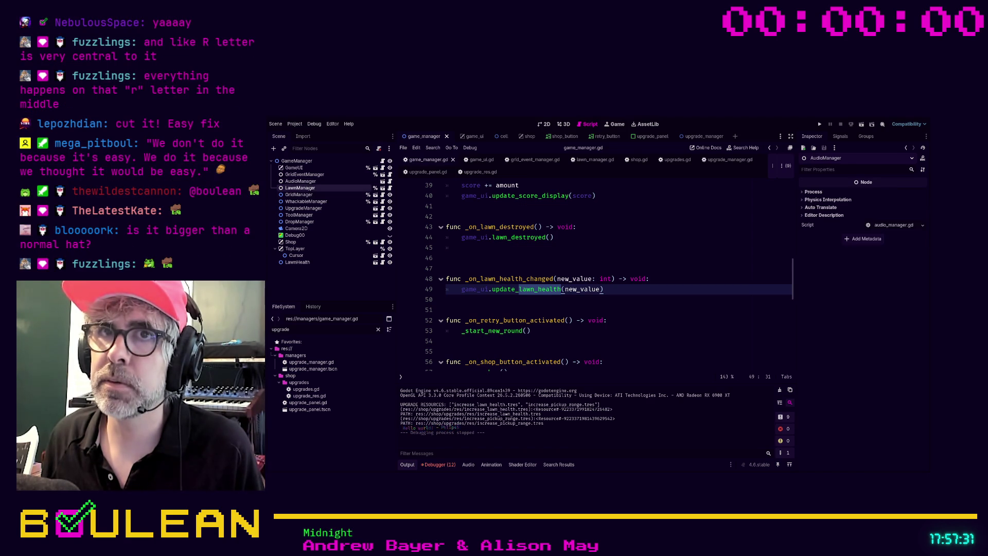
pyautogui.click(894, 193)
pyautogui.write('1500')
pyautogui.press('Return')
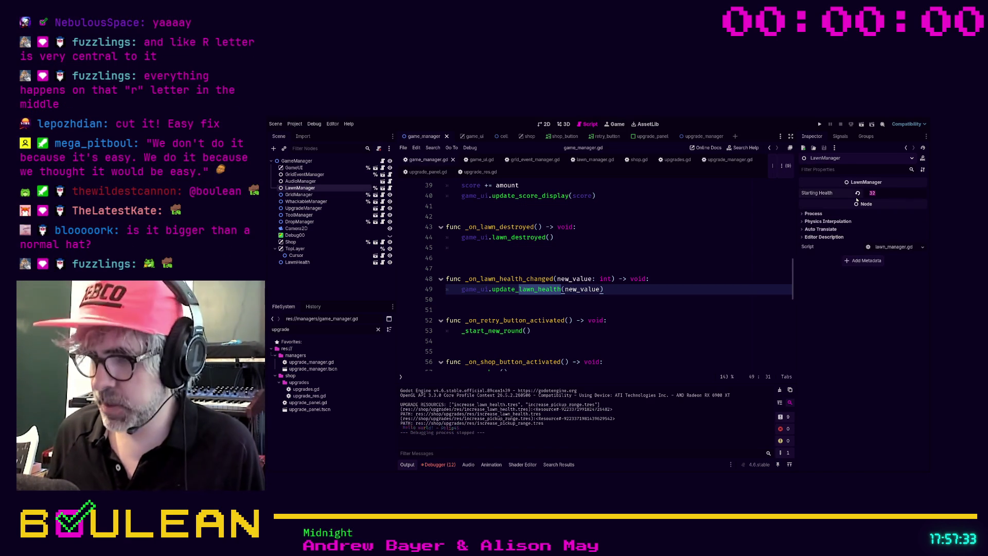
pyautogui.click(566, 268)
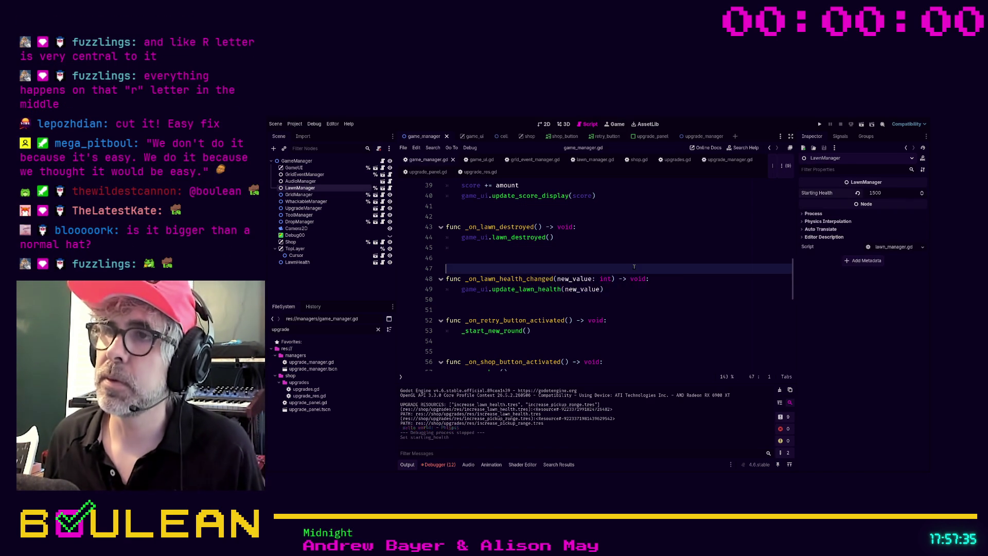
pyautogui.press('F5')
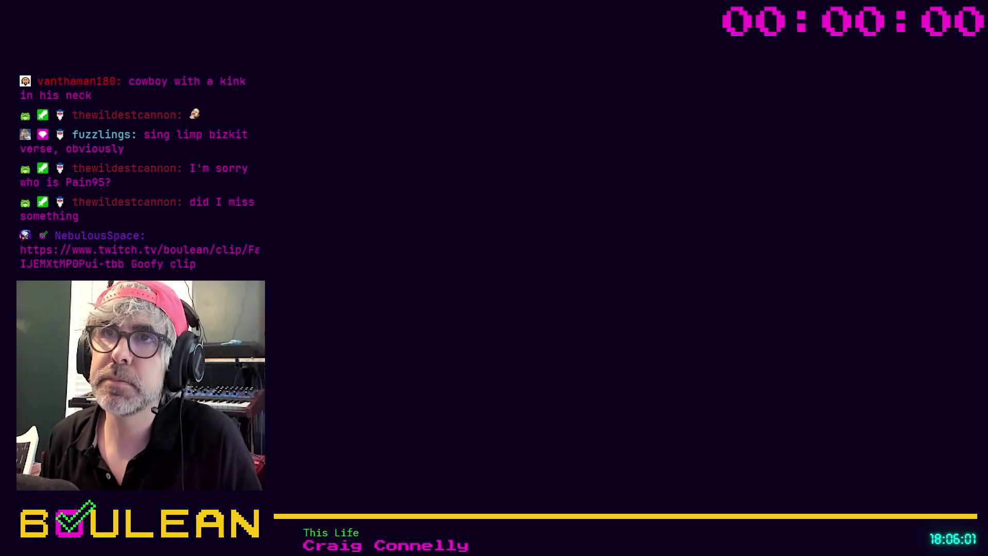
pyautogui.write('messag')
# Step: Open the 'Messages from Trolls' note, scroll through its chat cards, select the 2026-05-11 card, then hide the window
pyautogui.press('Return')
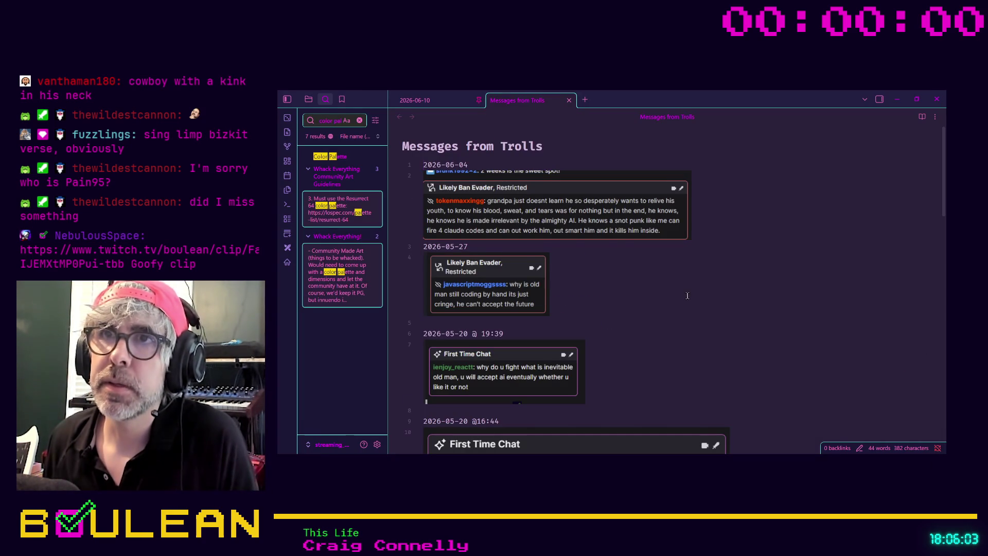
pyautogui.scroll(-2, 663, 282)
pyautogui.scroll(2, 662, 283)
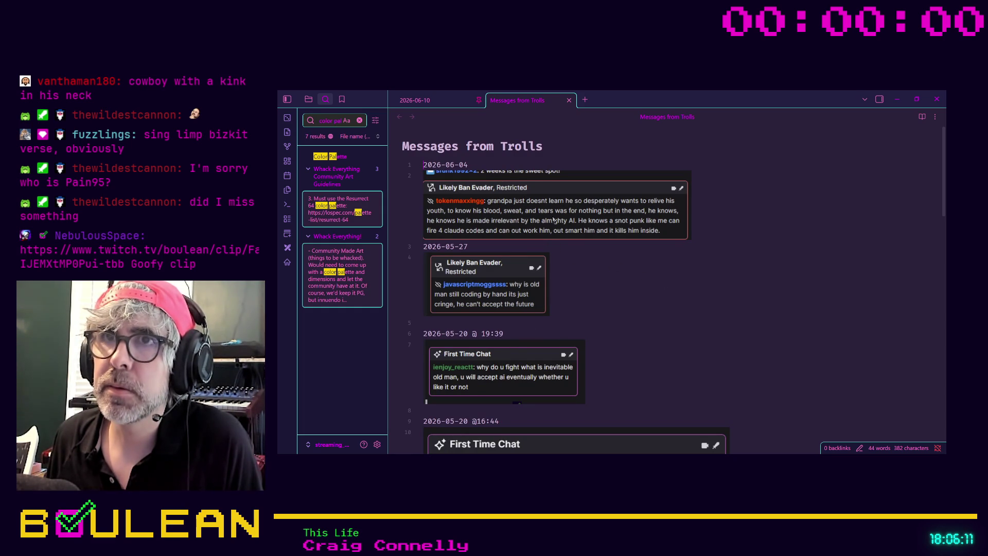
pyautogui.scroll(-5, 516, 289)
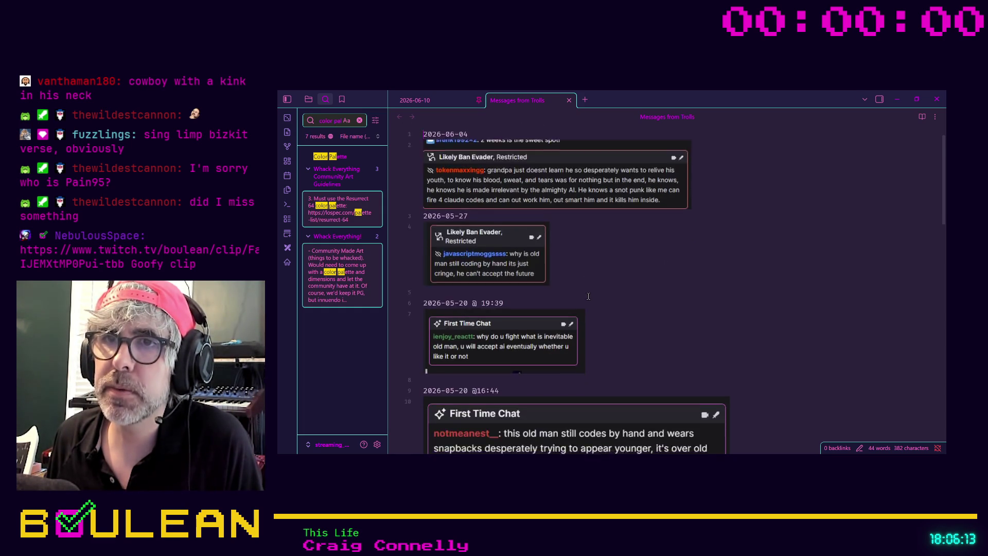
pyautogui.scroll(-3, 565, 315)
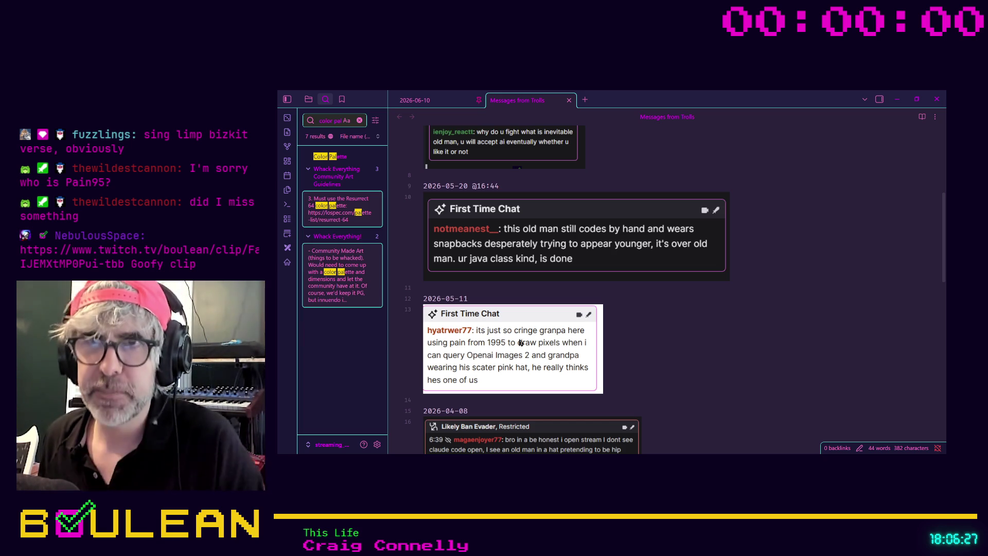
pyautogui.click(486, 338)
pyautogui.scroll(-1, 486, 338)
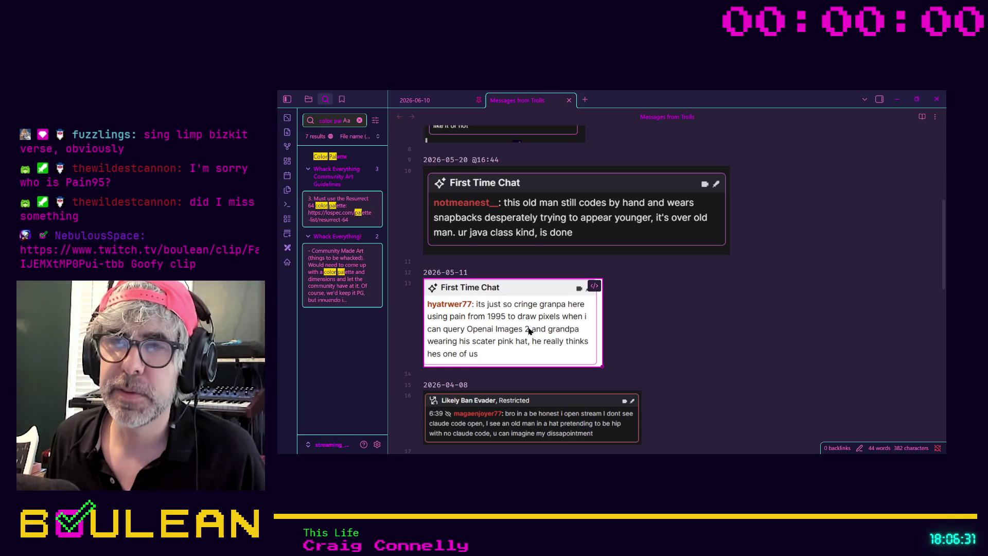
pyautogui.click(897, 100)
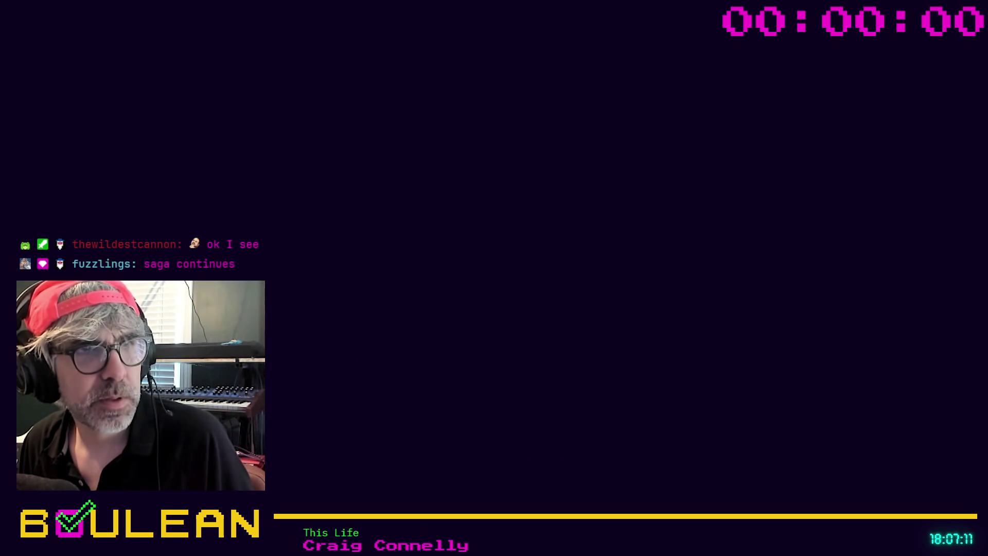
# Step: Switch with Alt+Tab to the window showing the Twitch clip
pyautogui.hotkey('alt', 'Tab')
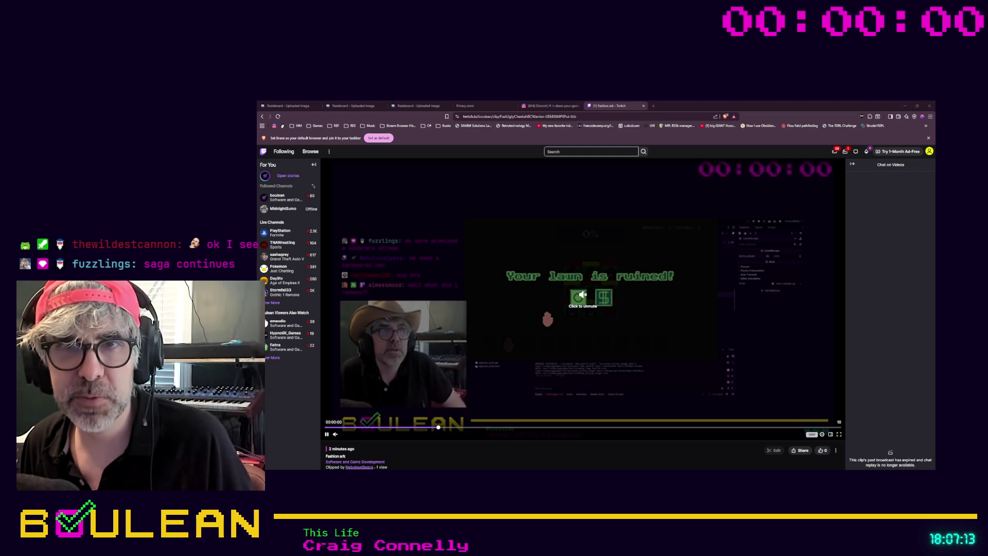
# Step: Pause the clip, jump back to its start, play it through, then put the browser away
pyautogui.press('space')
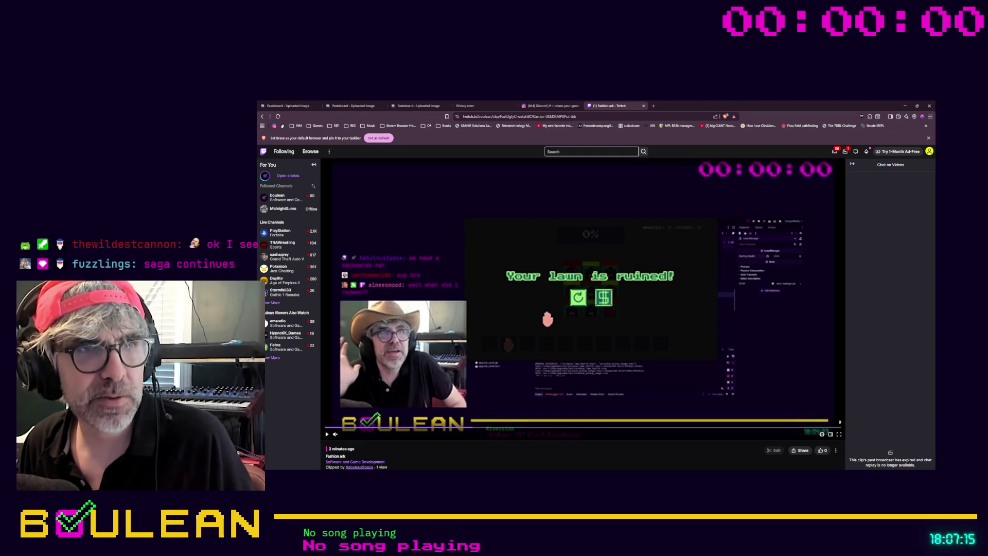
pyautogui.hotkey('alt', 'Tab')
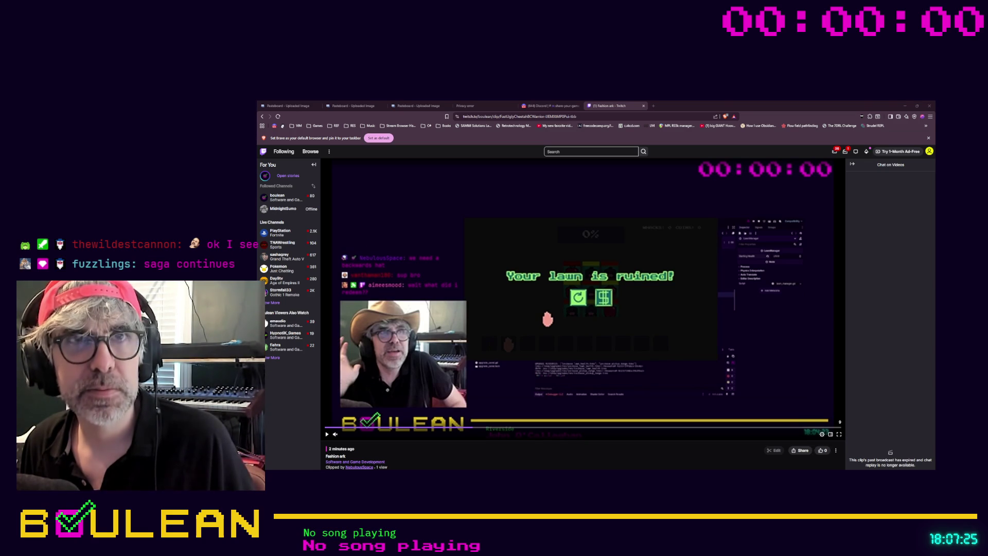
pyautogui.moveTo(335, 435)
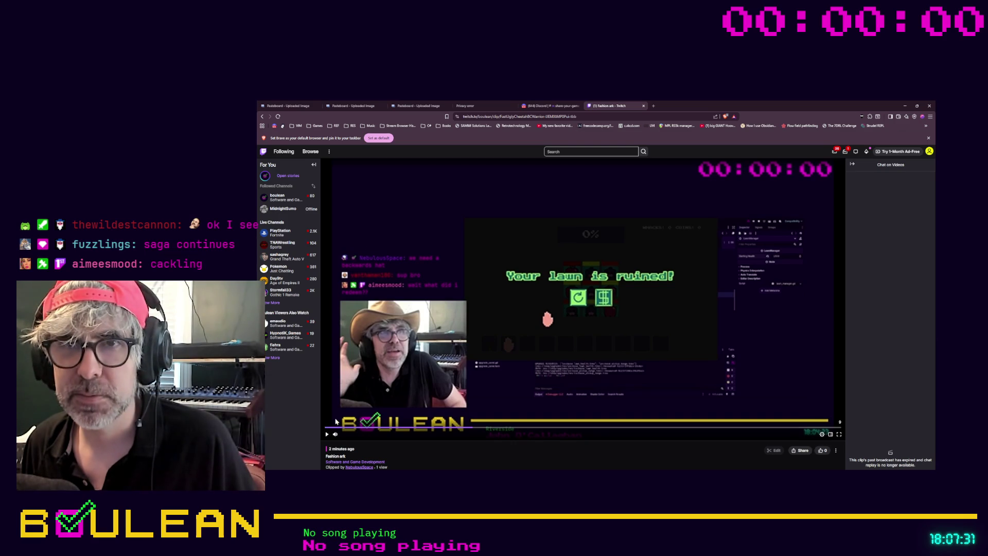
pyautogui.click(326, 434)
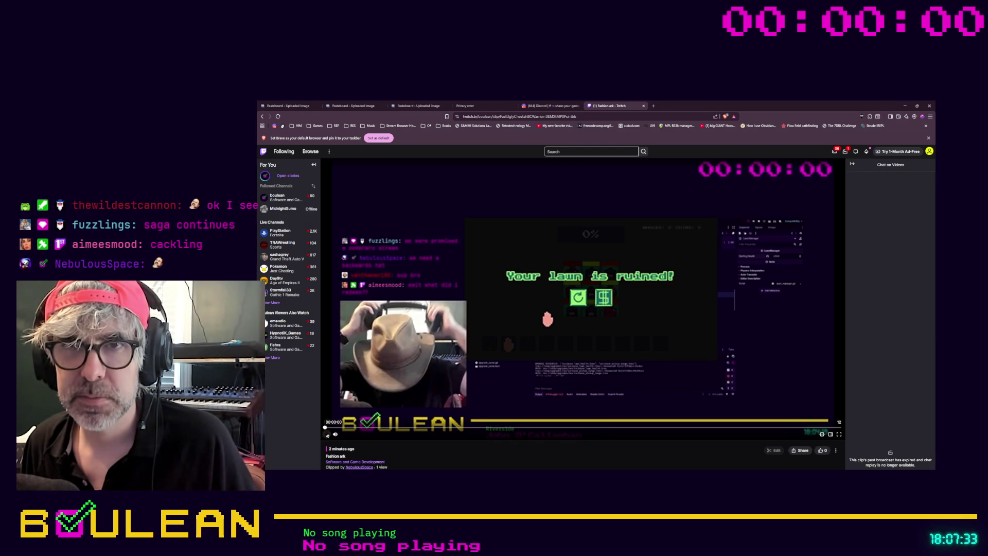
pyautogui.click(327, 434)
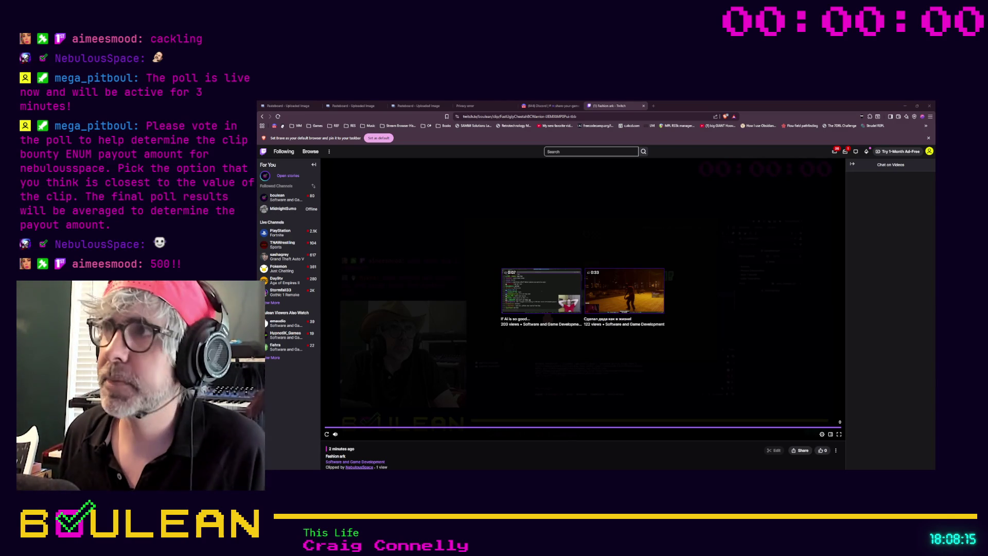
pyautogui.click(904, 105)
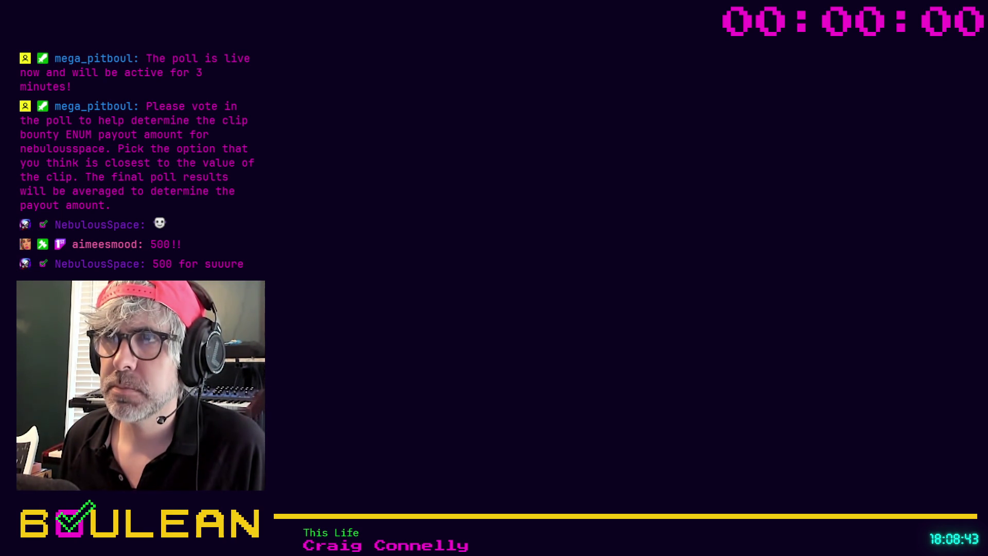
# Step: Enter the account password at the Linux Mint lock screen, retrying after the first rejected attempt
pyautogui.click(586, 311)
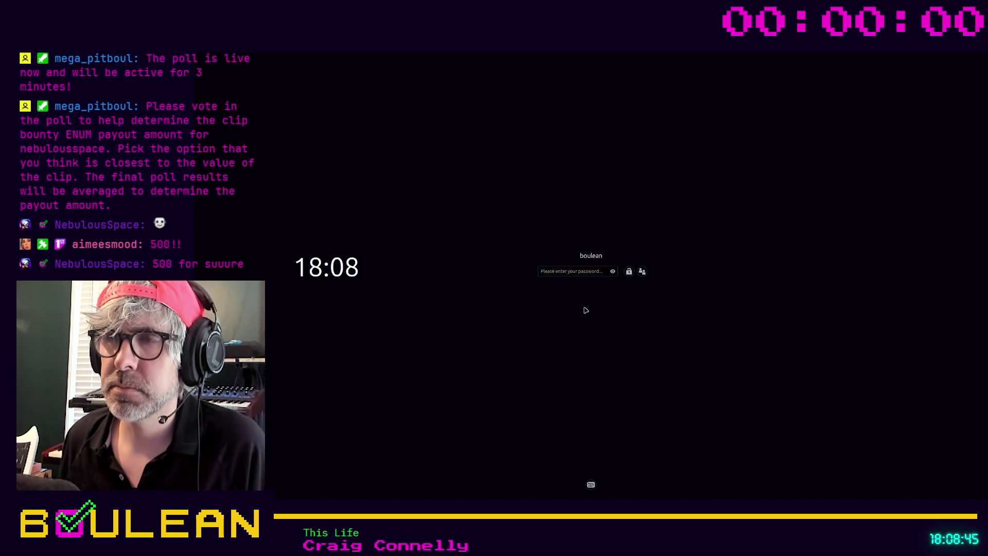
pyautogui.click(553, 272)
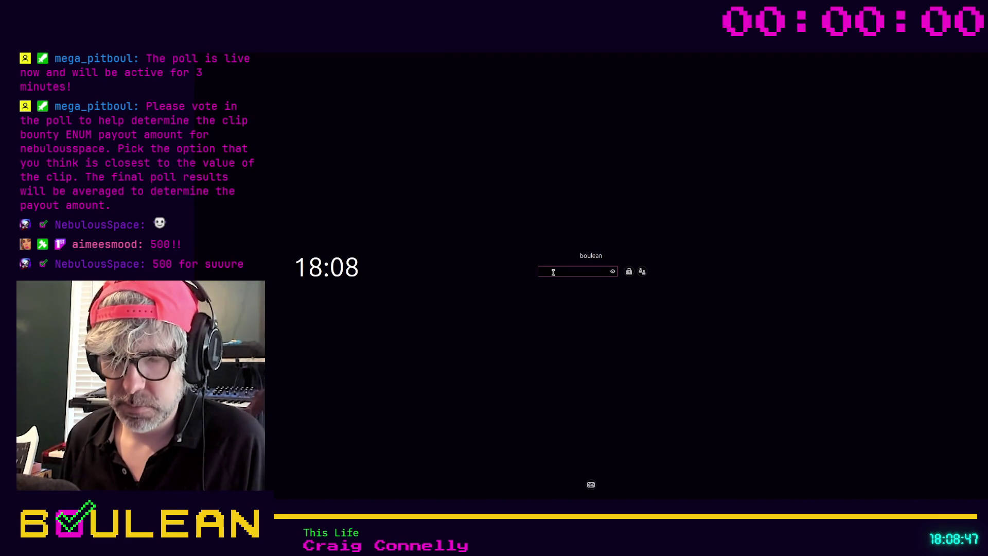
pyautogui.write('aaaaaaaaaaa')
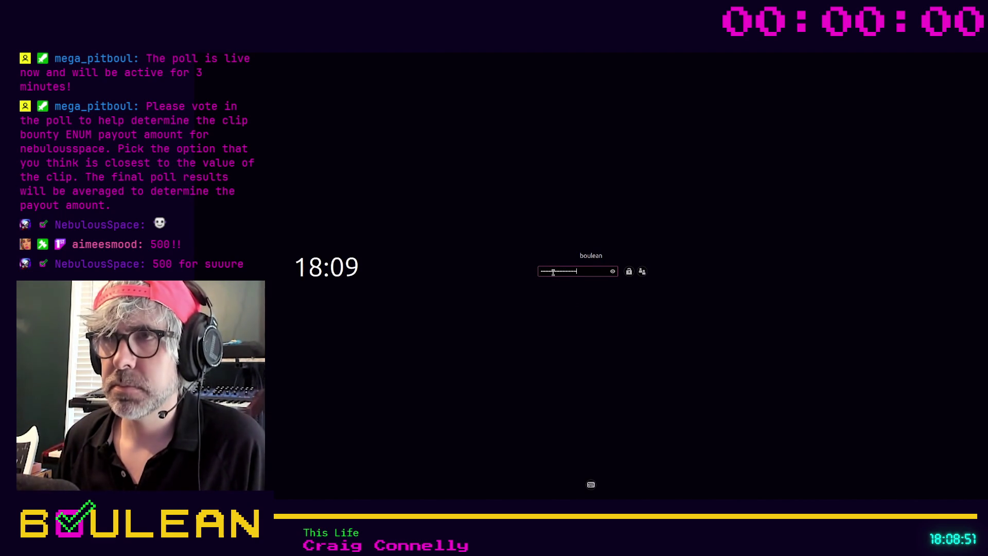
pyautogui.press('Return')
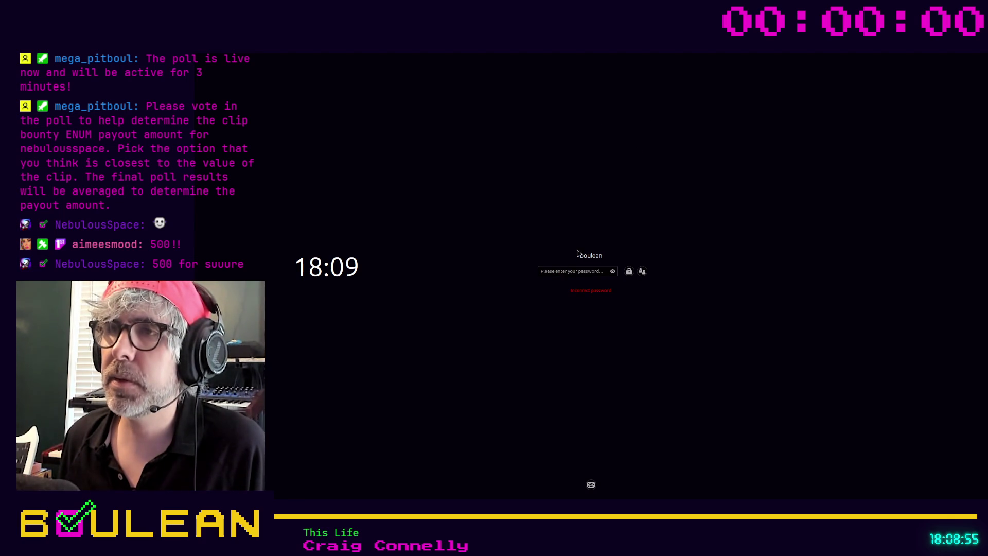
pyautogui.click(561, 273)
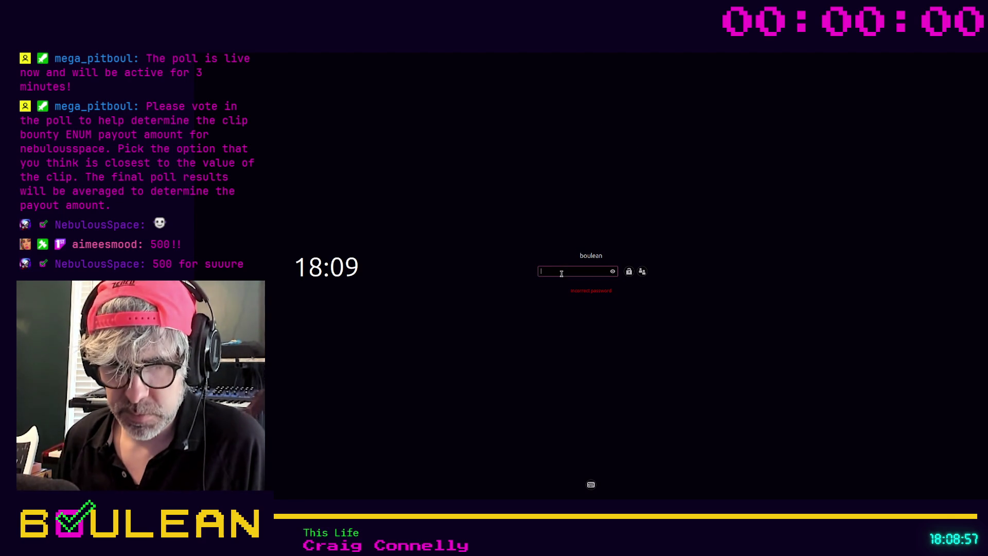
pyautogui.write('**********')
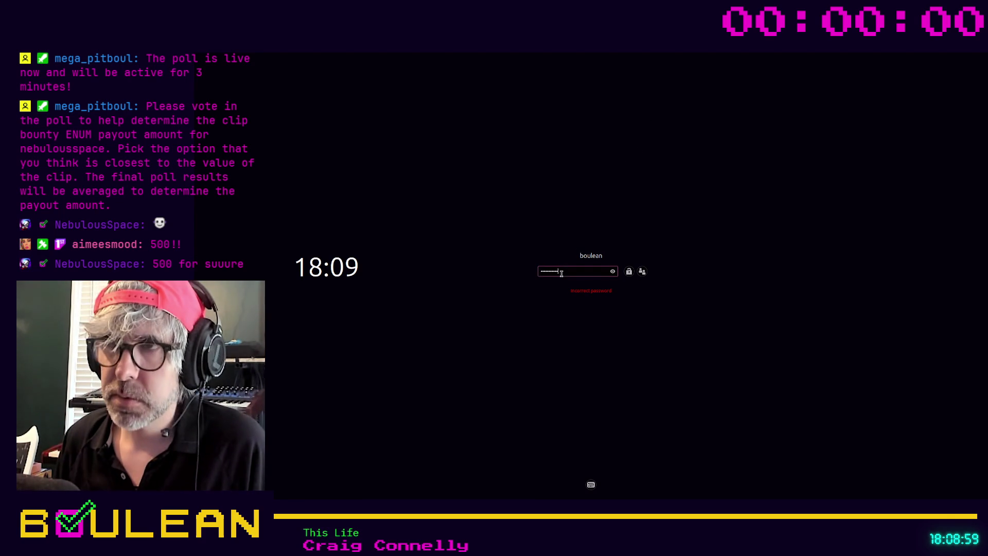
pyautogui.write('*')
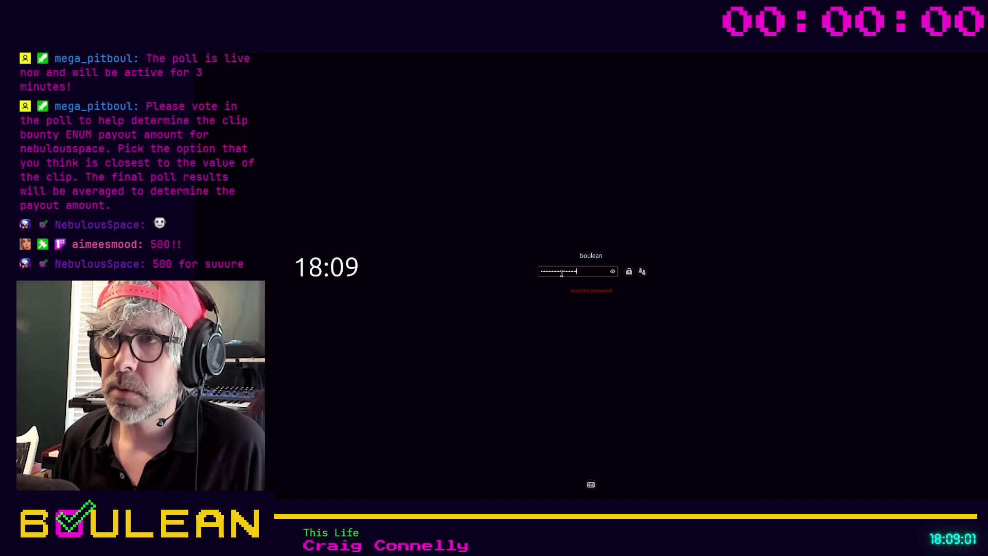
pyautogui.press('Return')
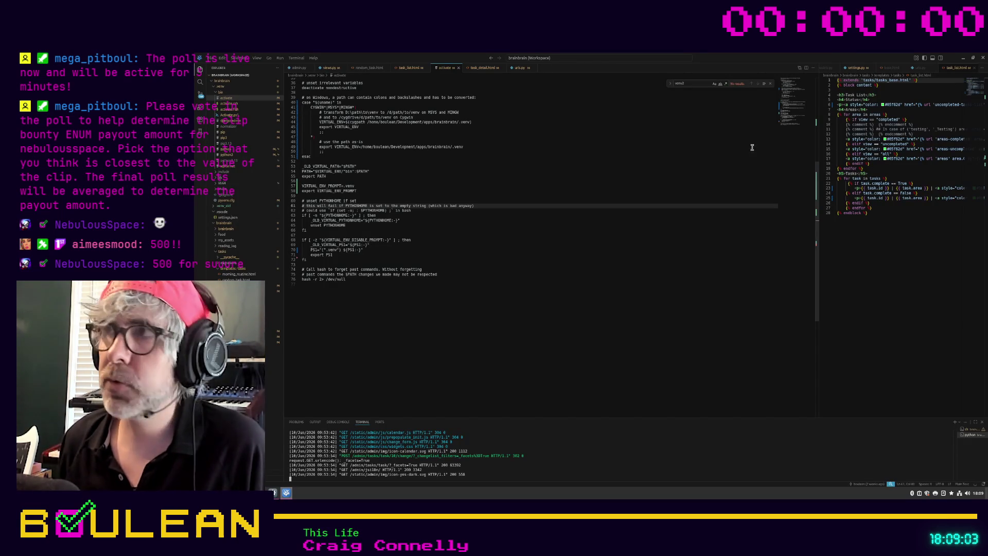
# Step: Minimize VS Code and the brainbrain file manager, bringing the twitch_bot Terminal to the front
pyautogui.click(962, 59)
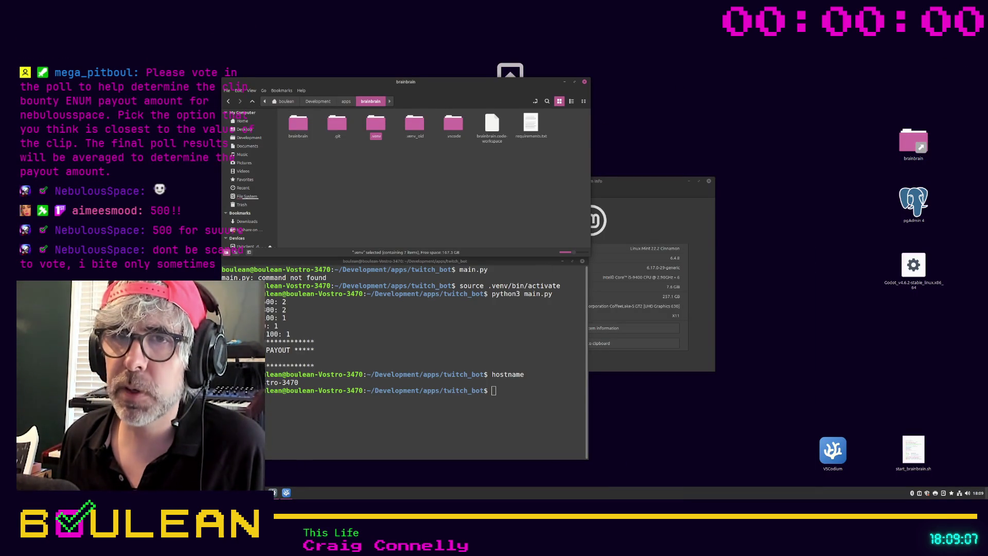
pyautogui.click(272, 492)
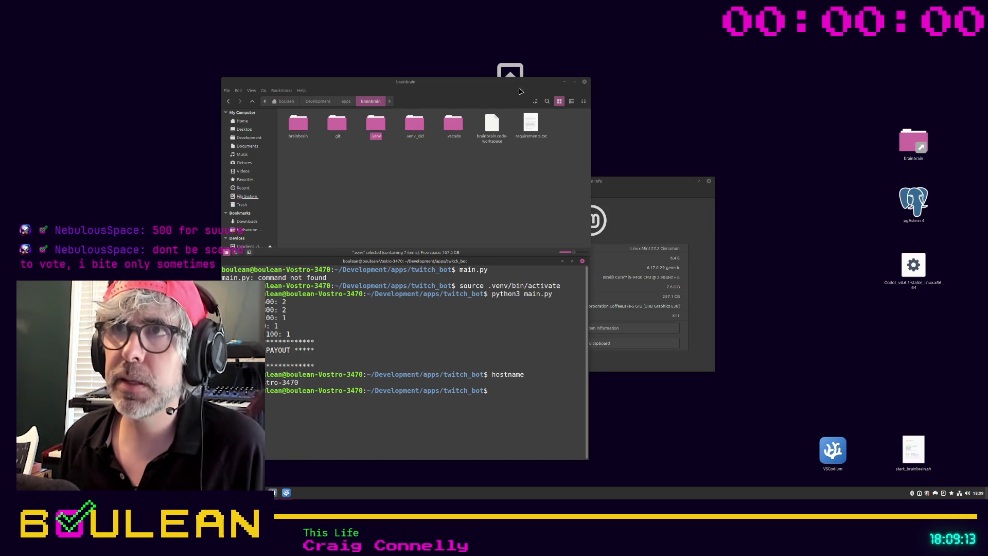
pyautogui.click(564, 82)
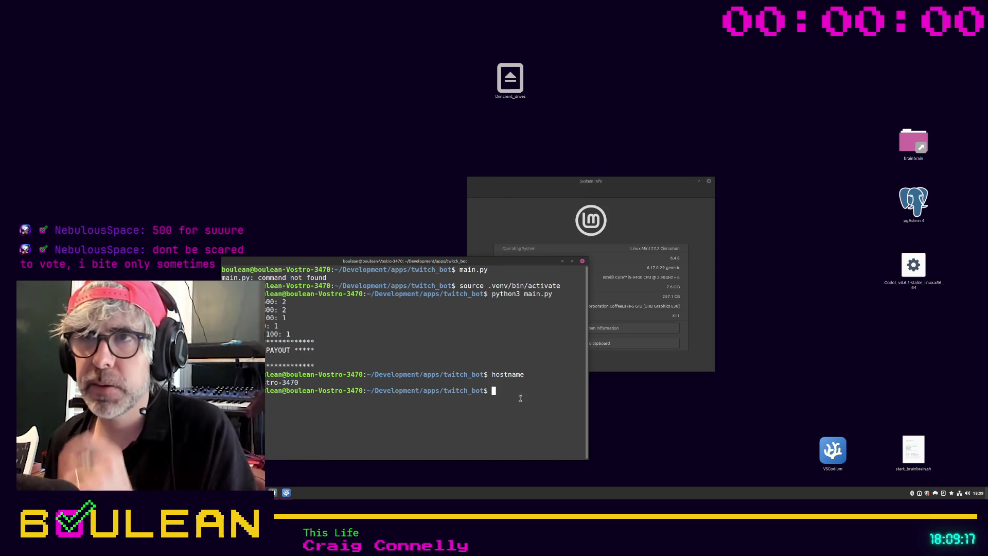
# Step: Run python3 main.py in the twitch_bot folder
pyautogui.write('python')
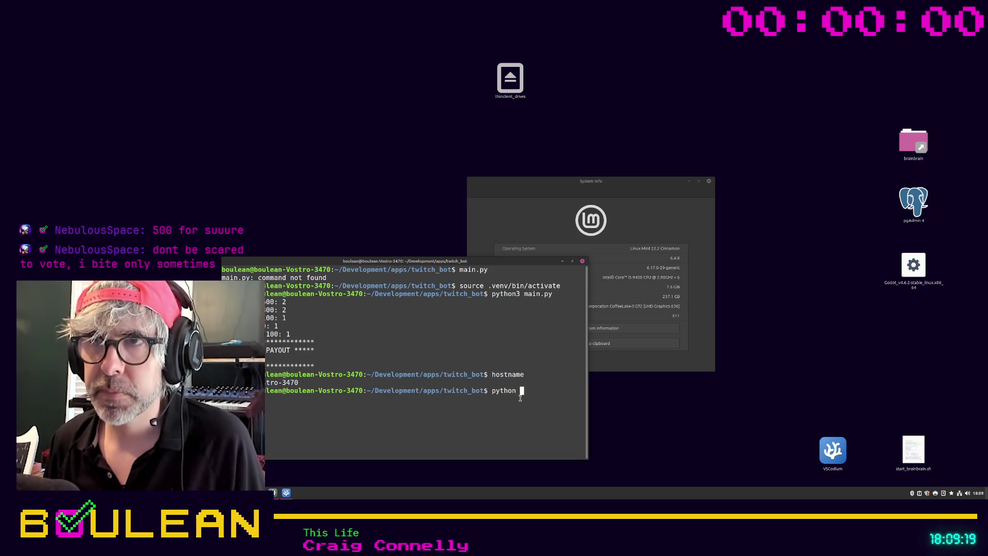
pyautogui.write('3 main.py')
pyautogui.press('Return')
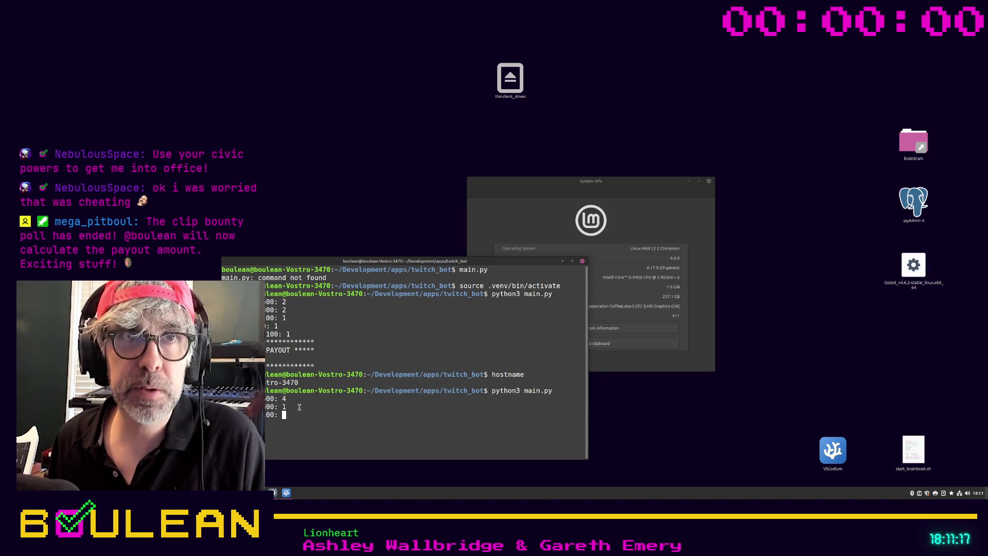
# Step: Answer 0 at the three remaining vote-count prompts to get the payout, then open a new browser tab
pyautogui.write('0')
pyautogui.press('Return')
pyautogui.write('0')
pyautogui.press('Return')
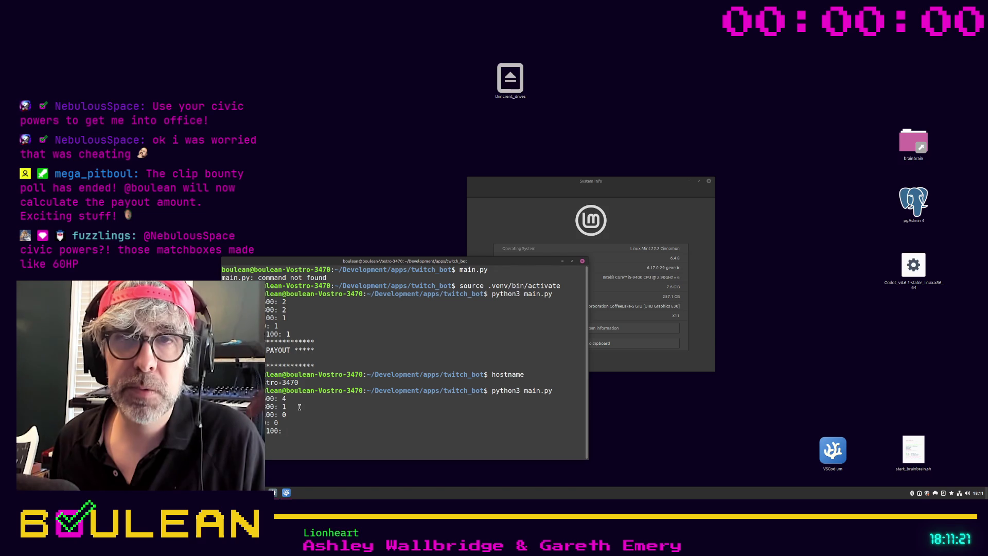
pyautogui.write('0')
pyautogui.press('Return')
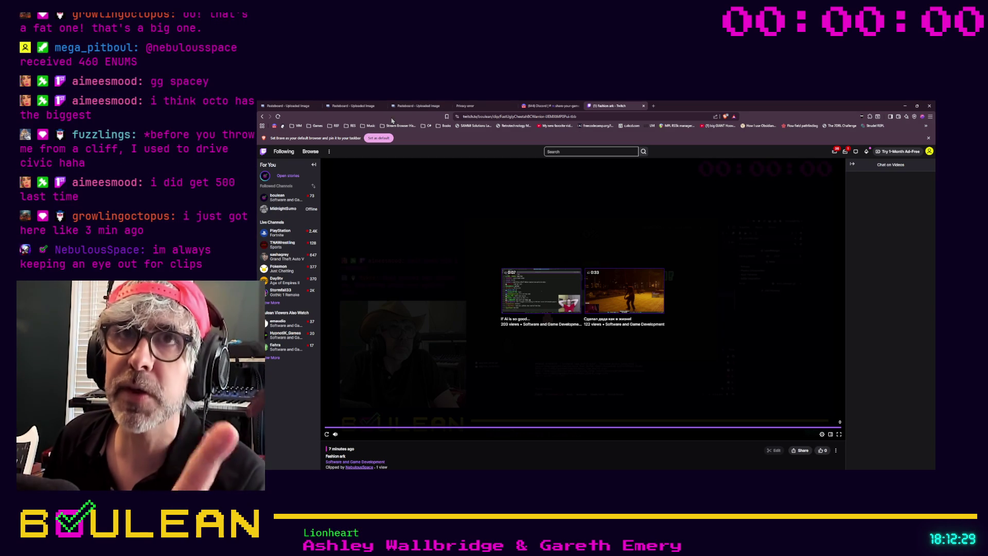
pyautogui.click(654, 106)
pyautogui.write('youtube.com/@b')
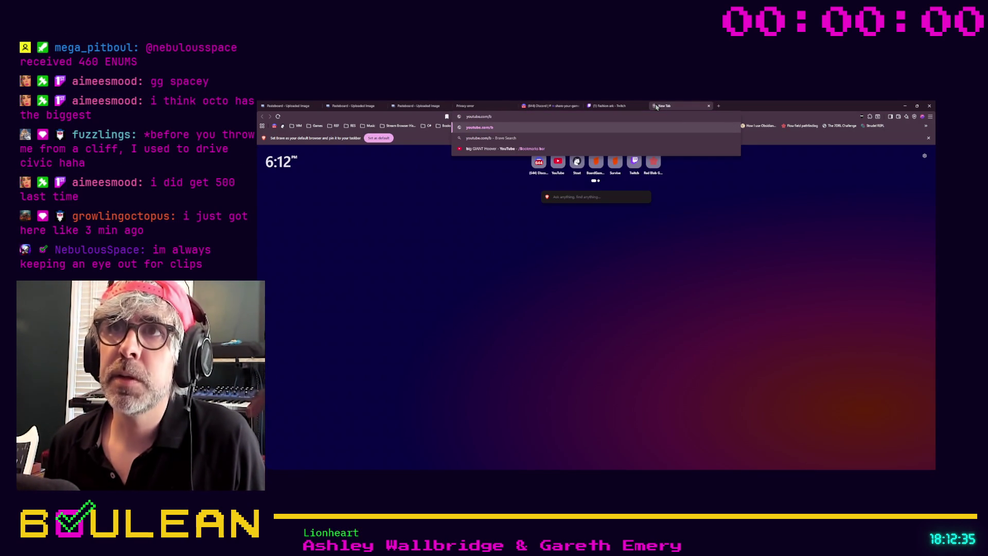
pyautogui.write('oolean')
pyautogui.press('Return')
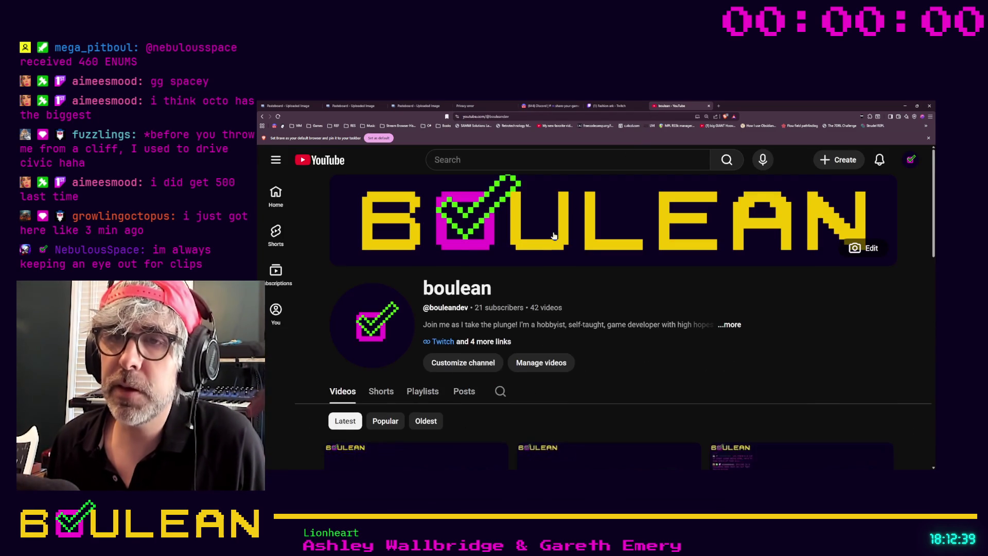
pyautogui.scroll(-1, 554, 236)
pyautogui.click(380, 286)
# Step: Open the second Short, 'I'm a little bit concerned about what…', and pause it
pyautogui.scroll(-3, 547, 271)
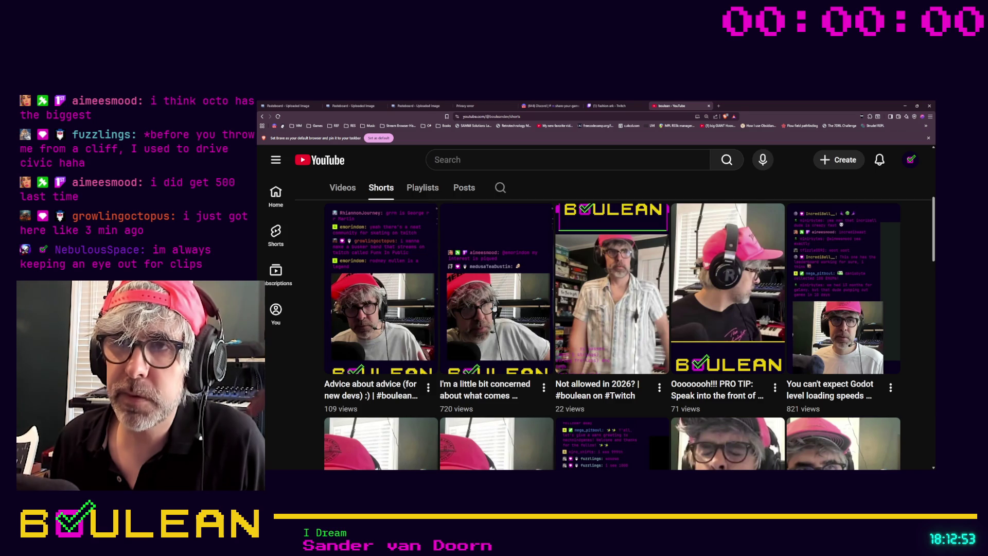
pyautogui.click(493, 306)
pyautogui.click(573, 343)
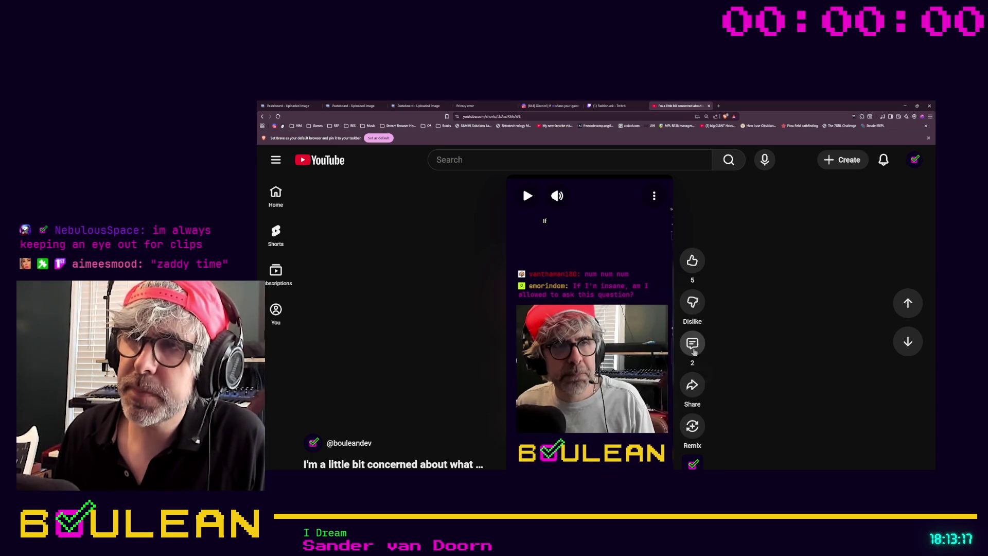
# Step: View the Short's comments at enlarged zoom, then close them and restore normal page size
pyautogui.click(692, 343)
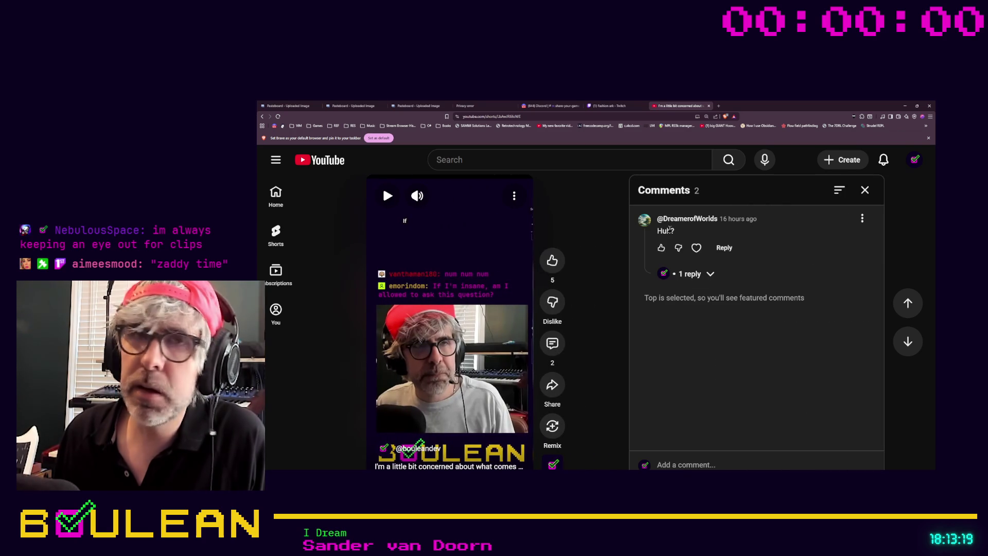
pyautogui.hotkey('ctrl', '+')
pyautogui.hotkey('ctrl', '+')
pyautogui.hotkey('ctrl', '+')
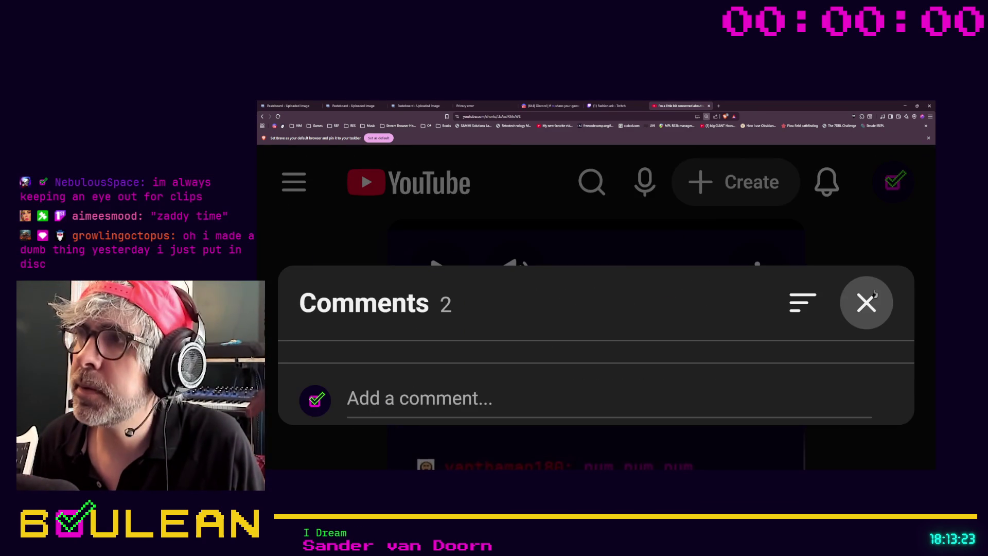
pyautogui.click(872, 296)
pyautogui.hotkey('ctrl', '-')
pyautogui.hotkey('ctrl', '-')
pyautogui.hotkey('ctrl', '-')
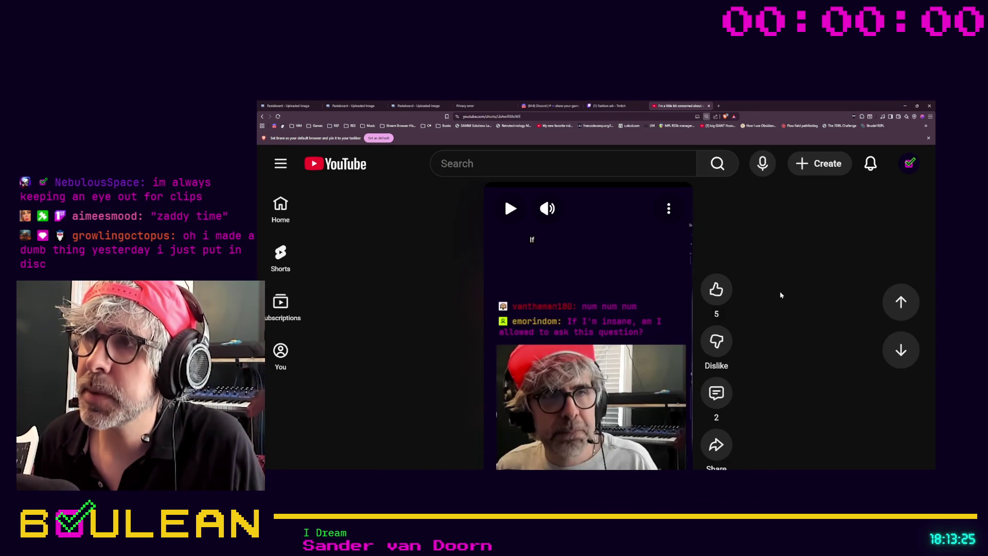
# Step: Reopen the comments, expand the channel's reply thread, close the panel and minimize the browser
pyautogui.click(717, 393)
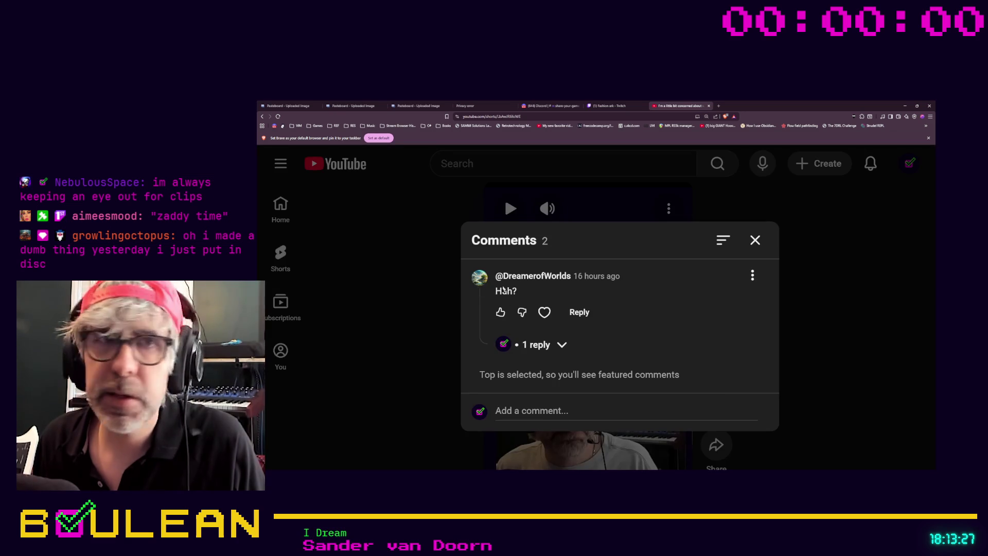
pyautogui.moveTo(514, 289); pyautogui.dragTo(494, 292)
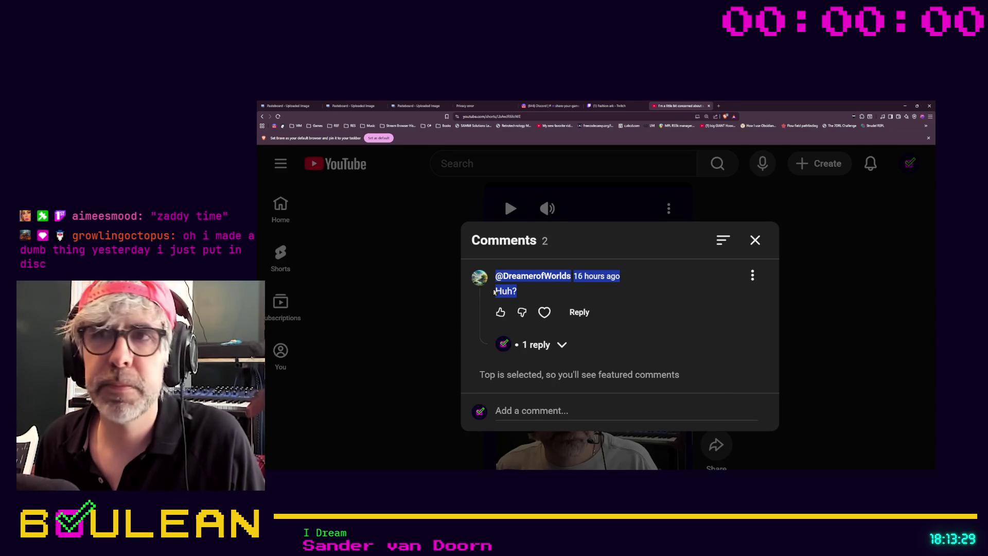
pyautogui.click(486, 303)
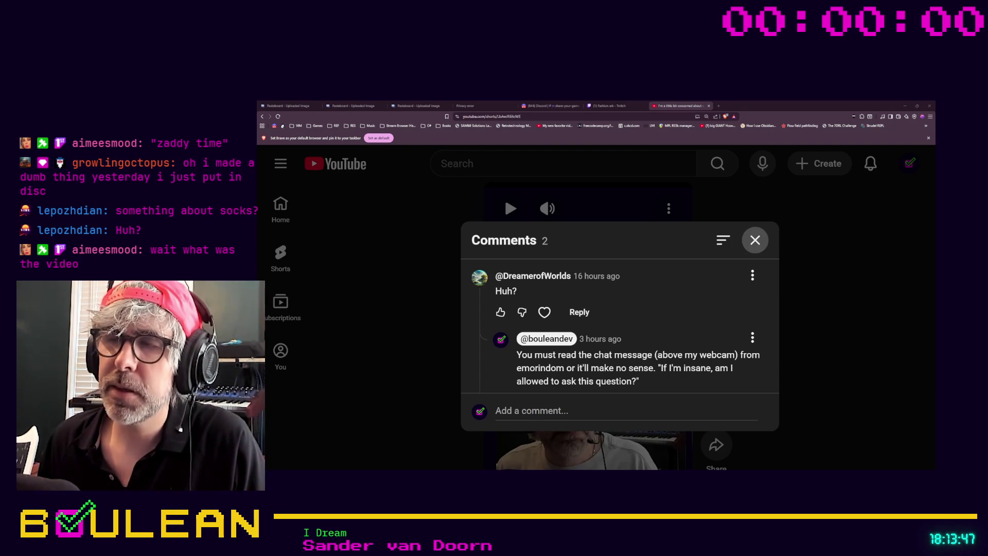
pyautogui.click(755, 240)
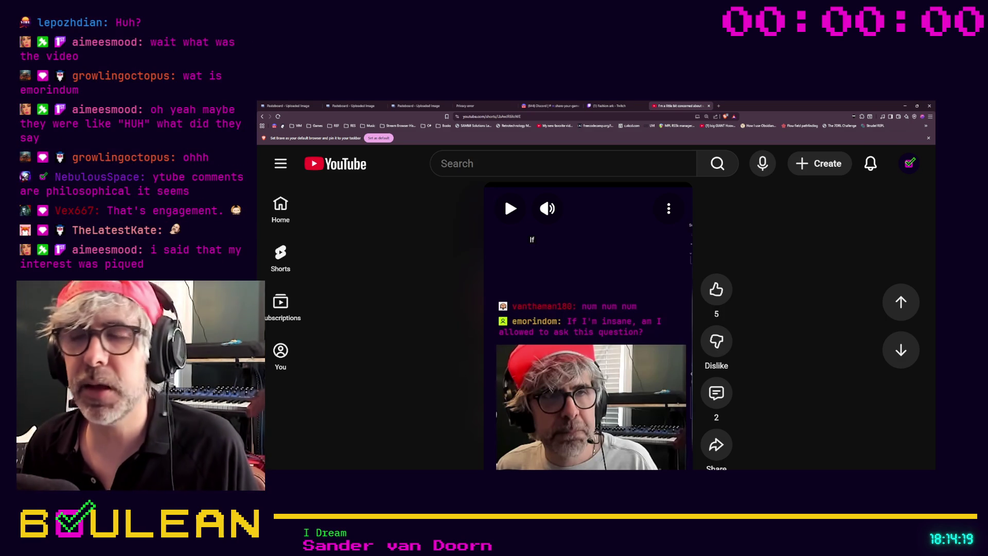
pyautogui.click(903, 105)
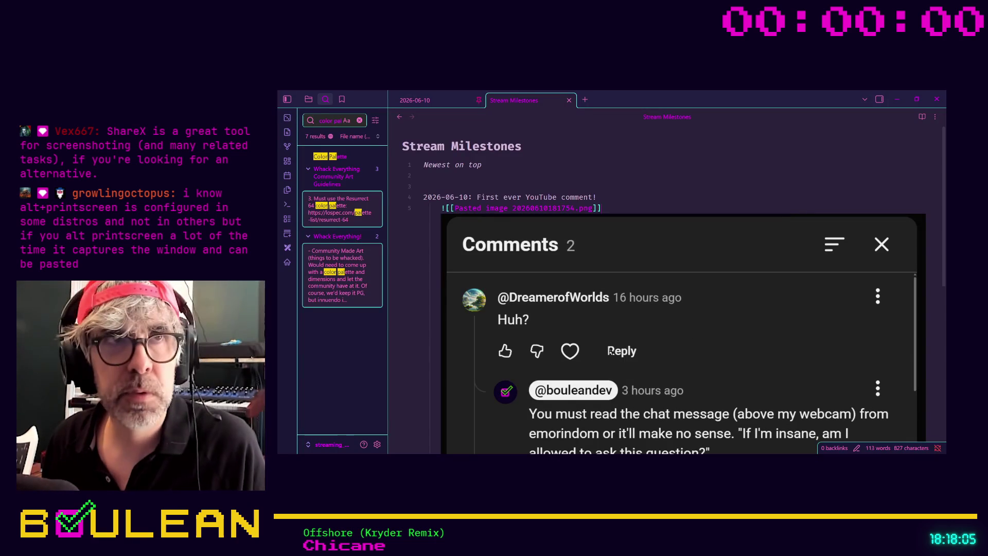
# Step: Scroll down to the embedded comments screenshot in Stream Milestones, then minimize Obsidian
pyautogui.scroll(-2, 625, 346)
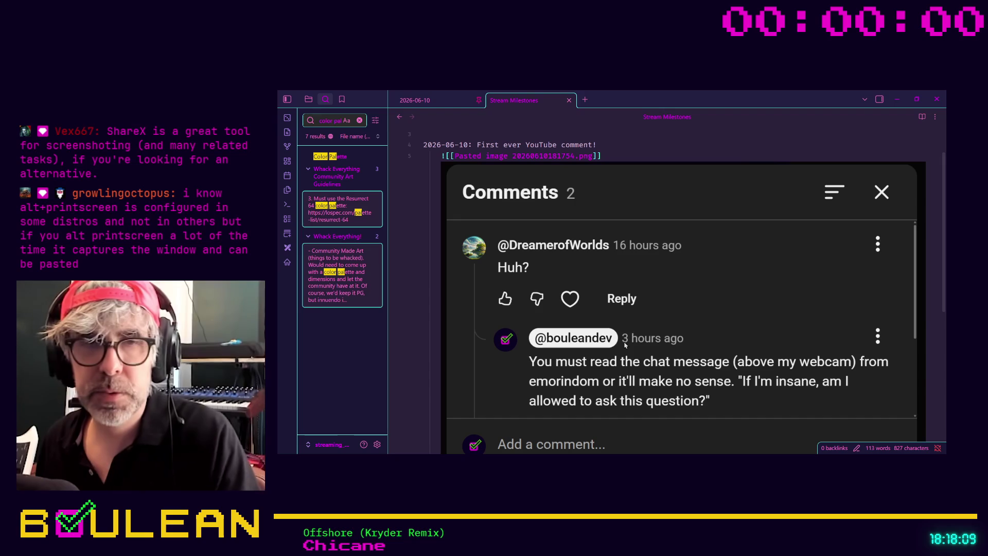
pyautogui.click(897, 99)
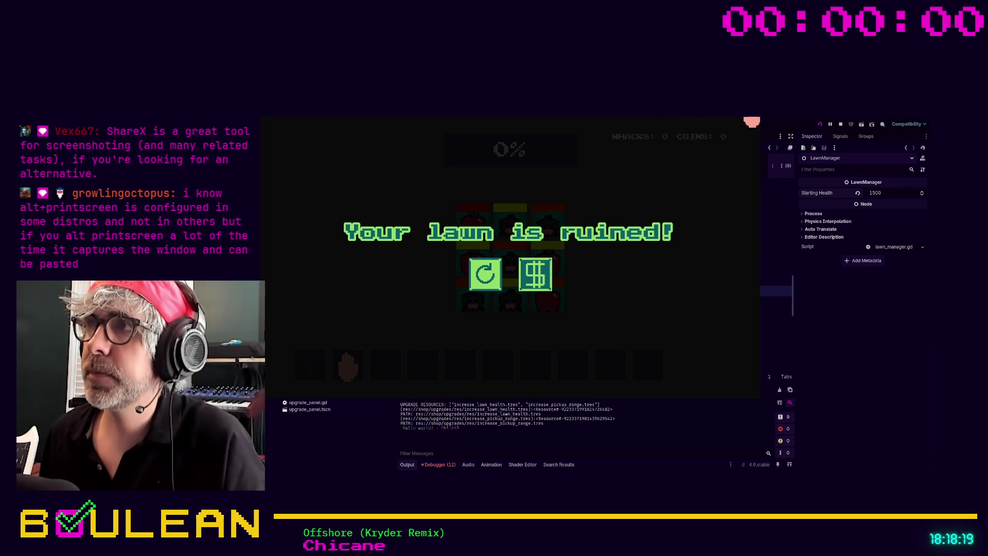
# Step: Stop the running lawn game with F8
pyautogui.press('F8')
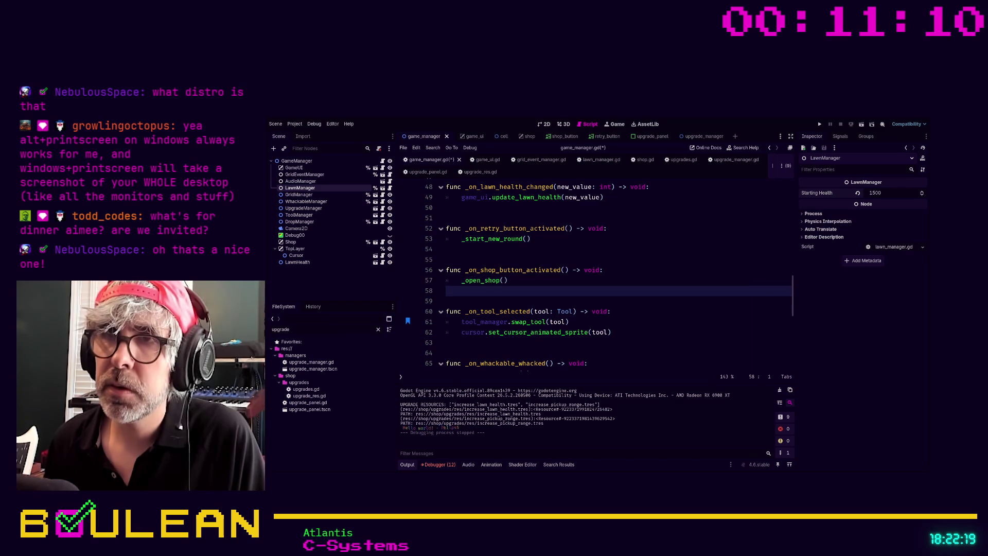
# Step: Save game_manager.gd with _on_shop_button_activated calling _open_shop(), then run the project with F5
pyautogui.click(490, 302)
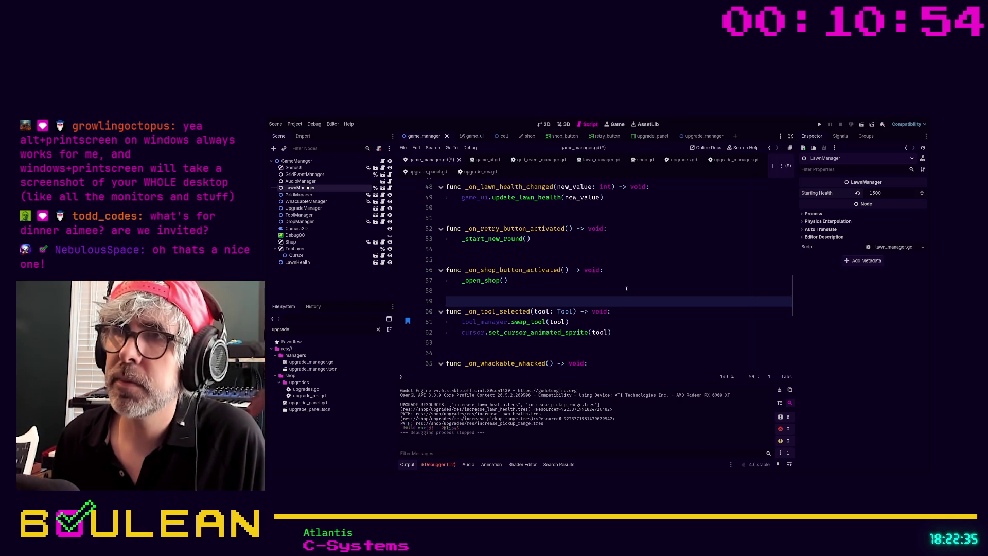
pyautogui.click(609, 292)
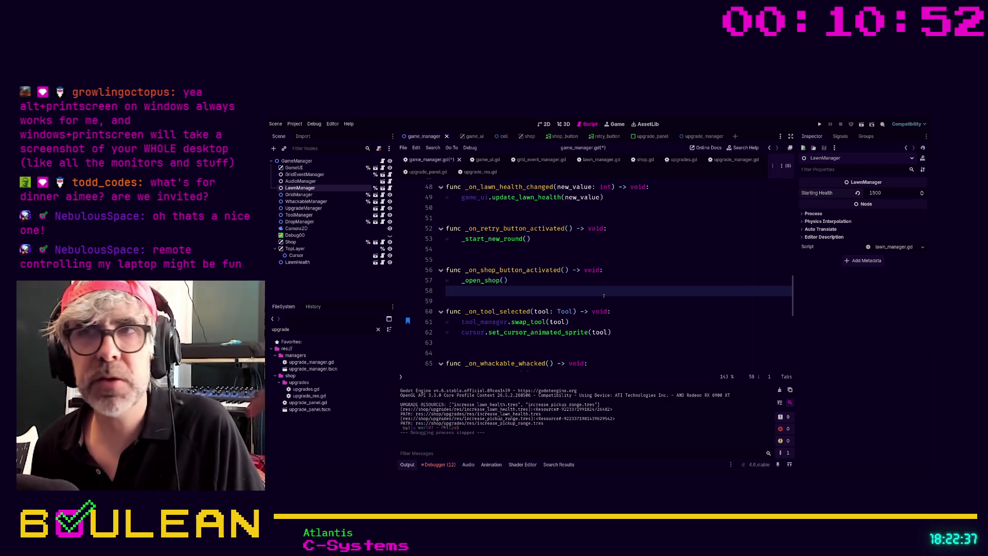
pyautogui.click(639, 275)
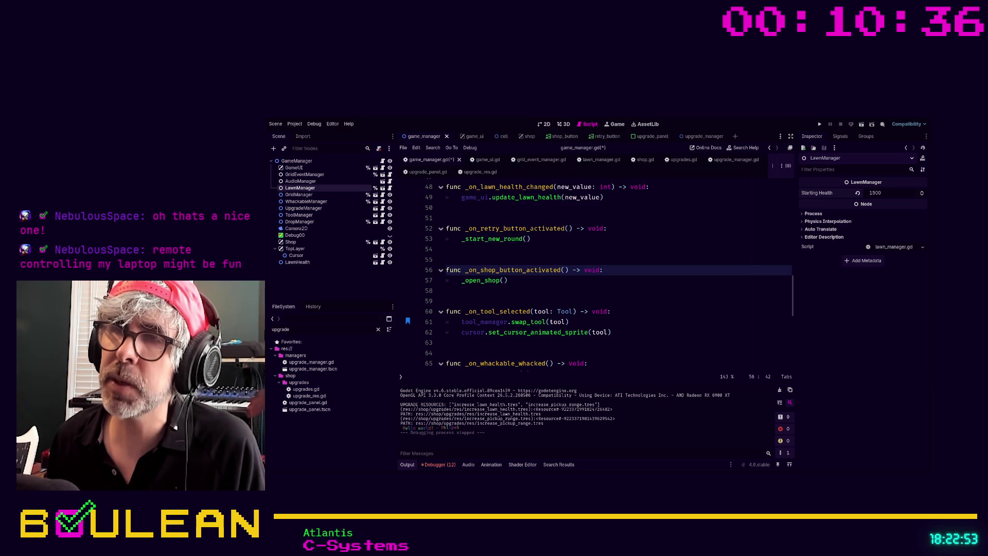
pyautogui.click(544, 289)
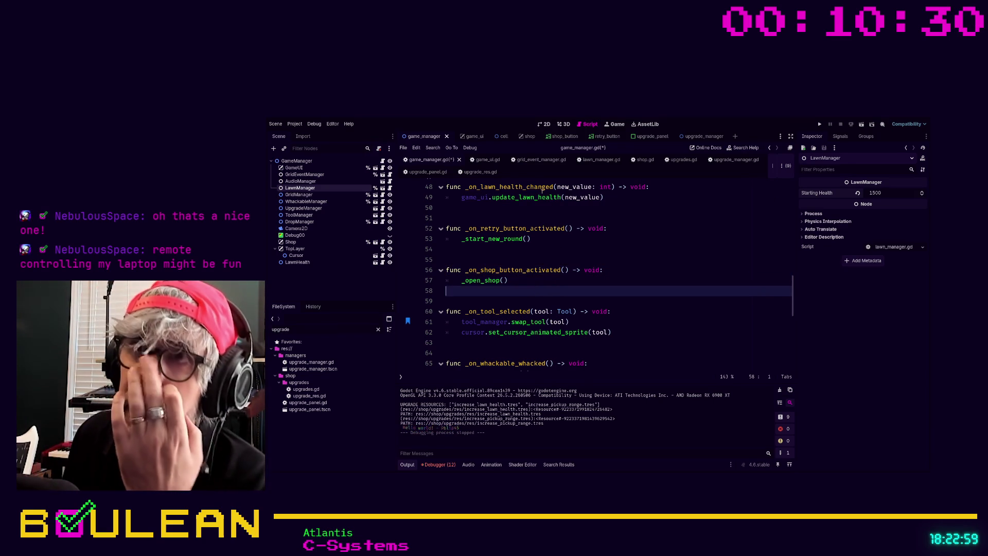
pyautogui.click(484, 301)
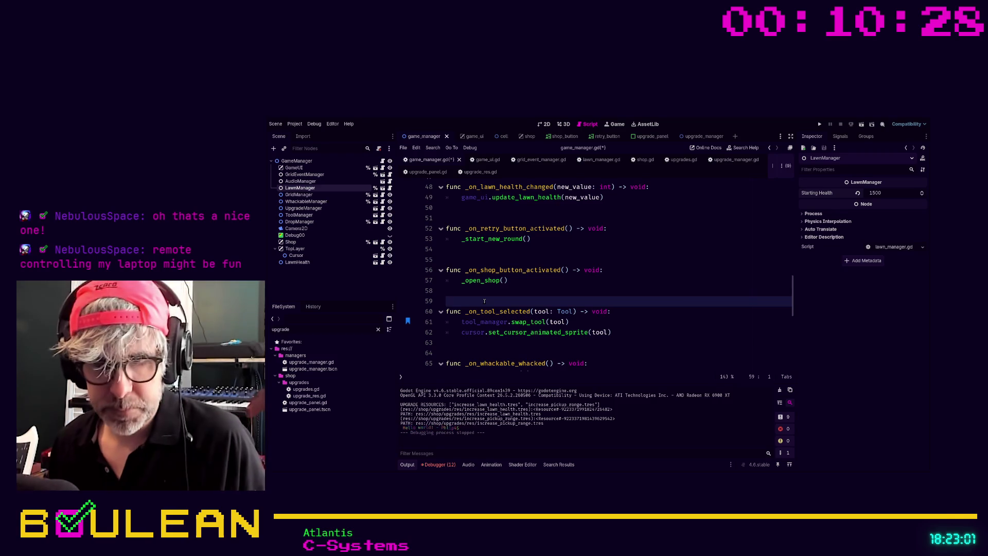
pyautogui.hotkey('ctrl', 's')
pyautogui.press('F5')
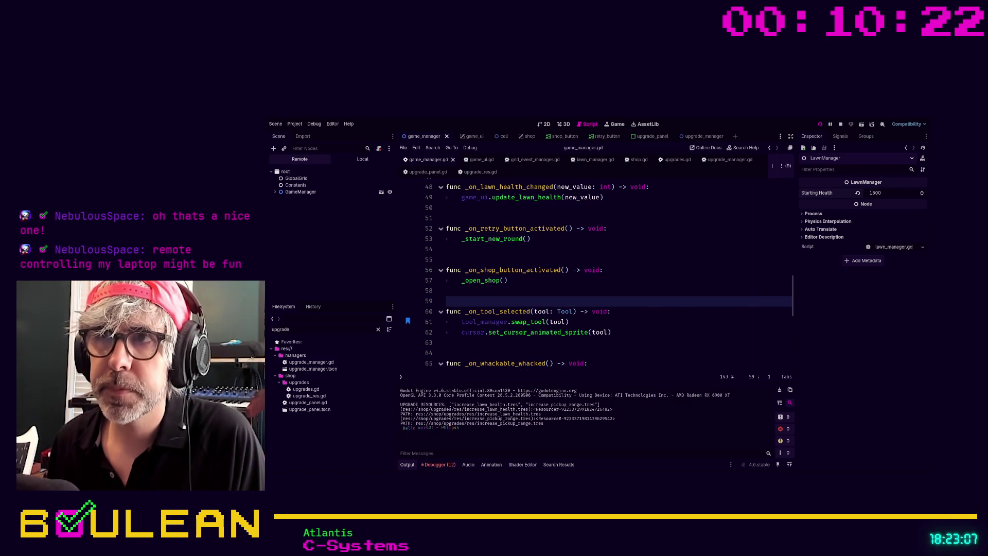
pyautogui.hotkey('alt', 'Tab')
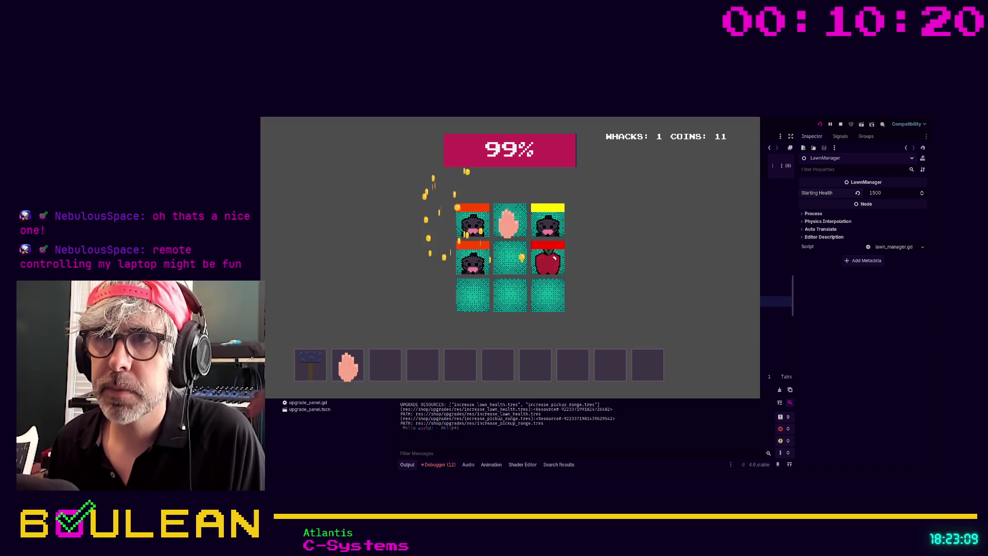
pyautogui.click(471, 260)
pyautogui.click(469, 296)
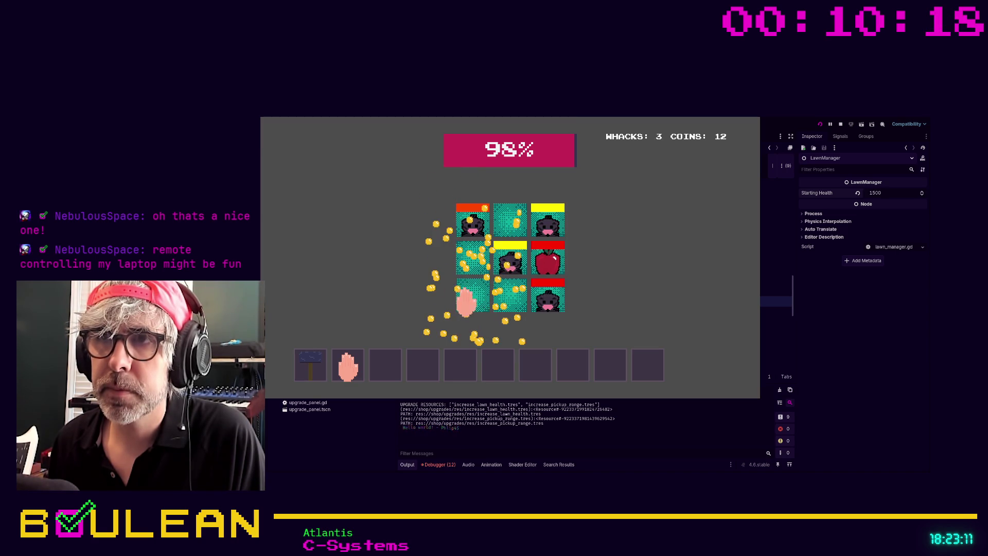
pyautogui.click(552, 296)
pyautogui.click(506, 263)
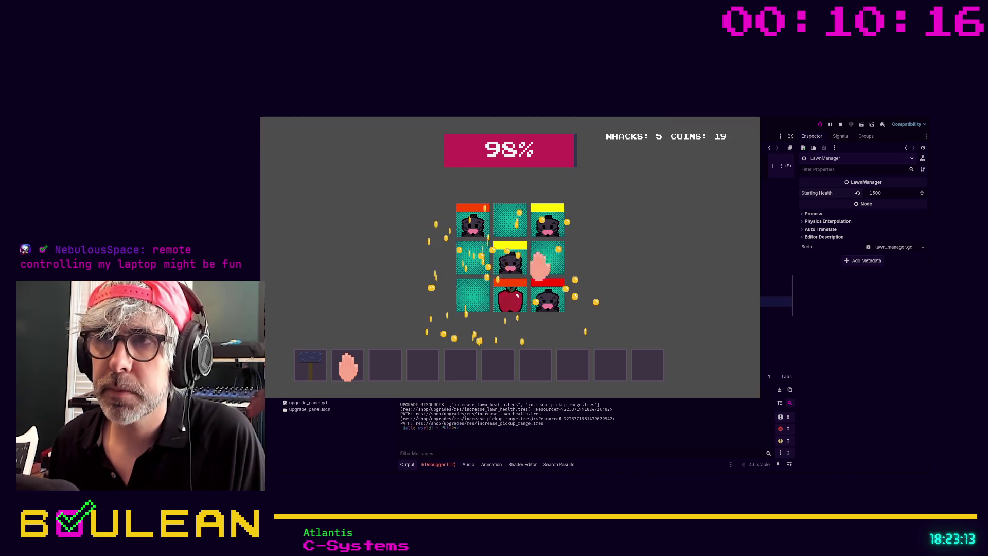
pyautogui.click(509, 263)
pyautogui.click(513, 306)
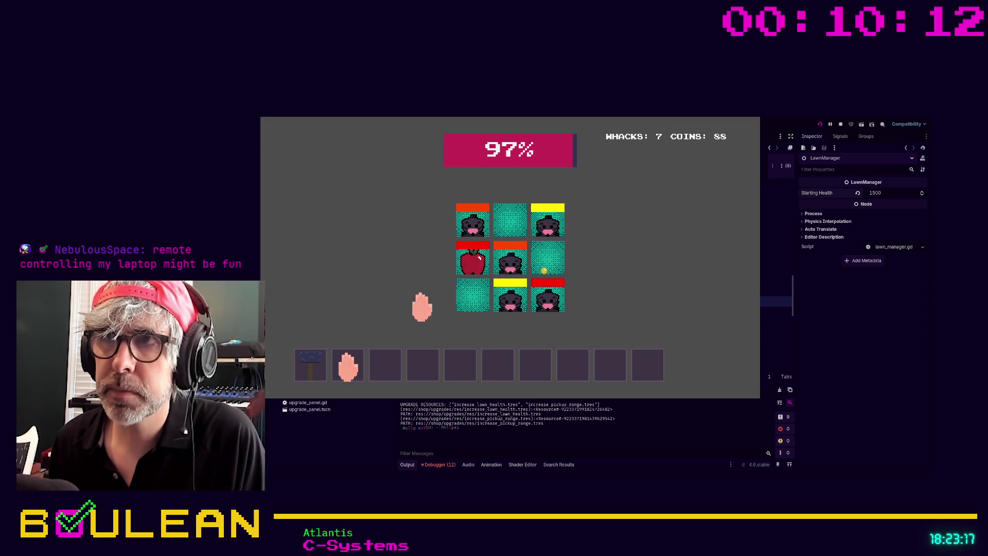
pyautogui.press('F8')
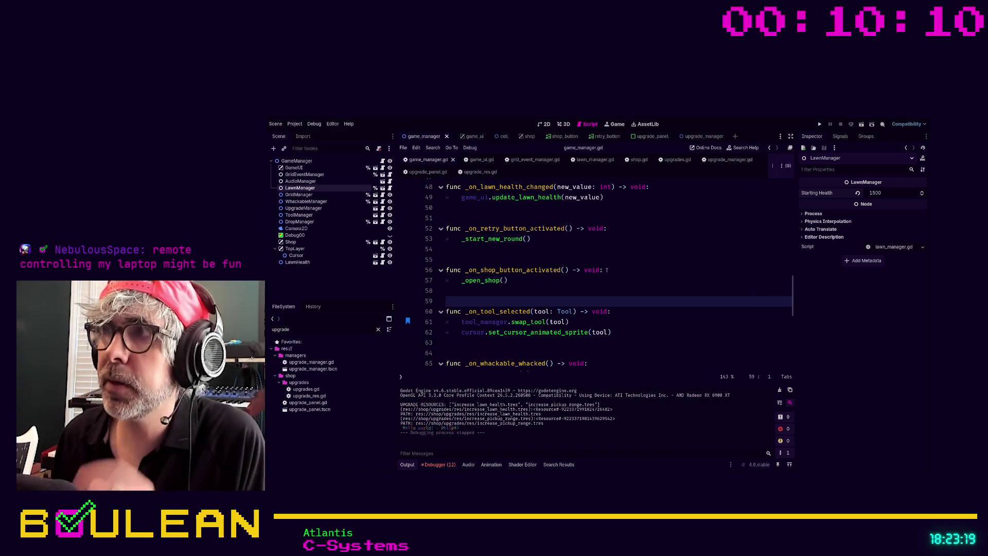
# Step: Set LawnManager's Starting Health to 32 in the Inspector
pyautogui.click(308, 189)
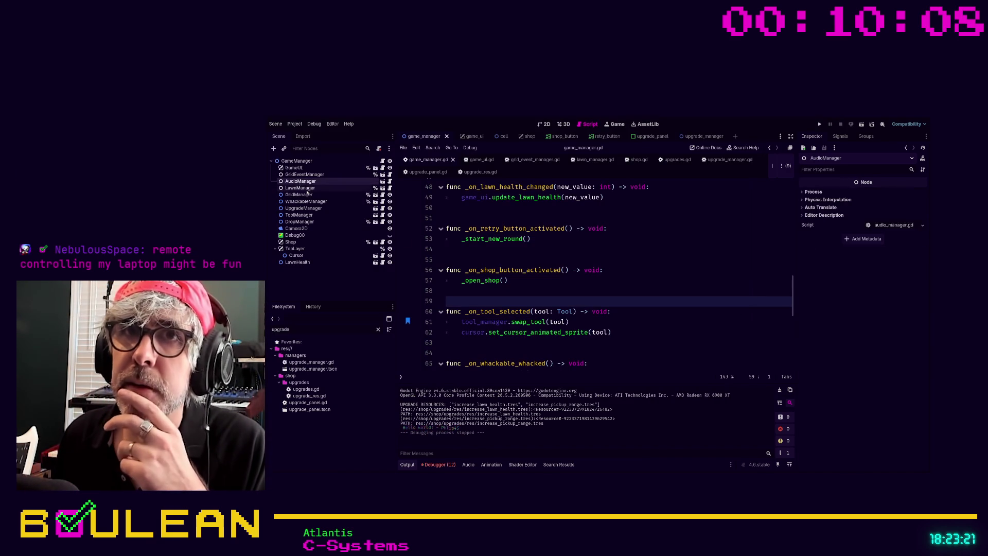
pyautogui.click(898, 193)
pyautogui.write('32')
pyautogui.press('Return')
# Step: Save the scene and bring up the lawn_manager.gd script
pyautogui.click(610, 279)
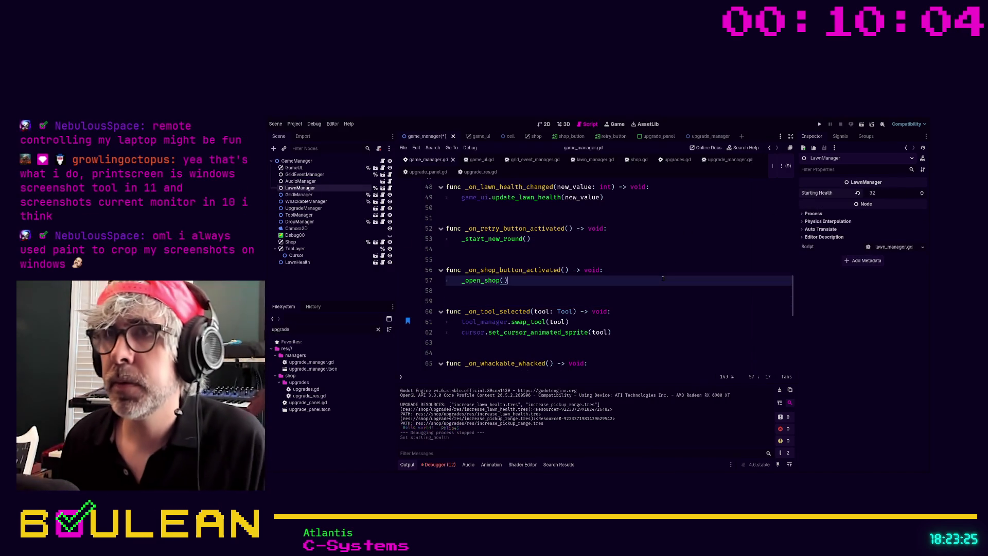
pyautogui.hotkey('ctrl', 's')
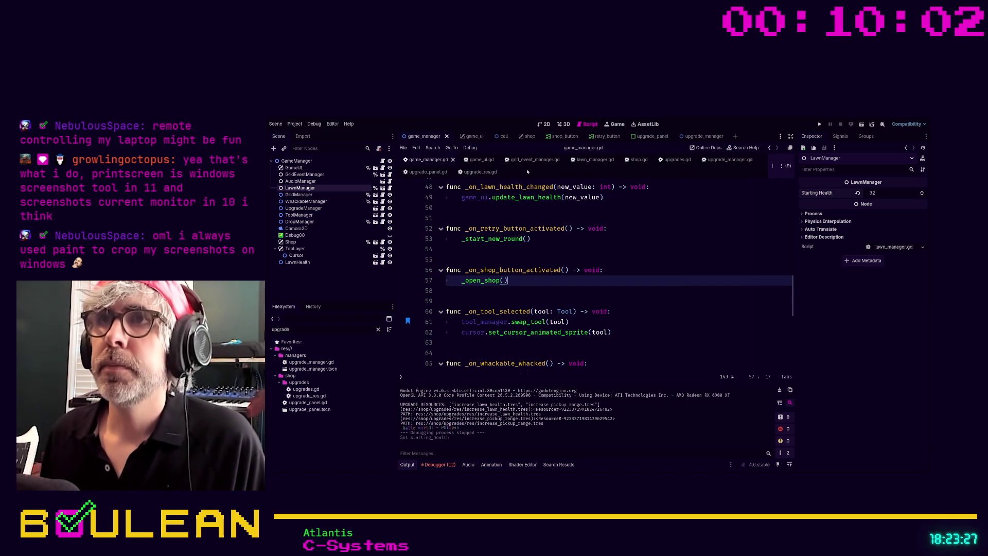
pyautogui.click(588, 160)
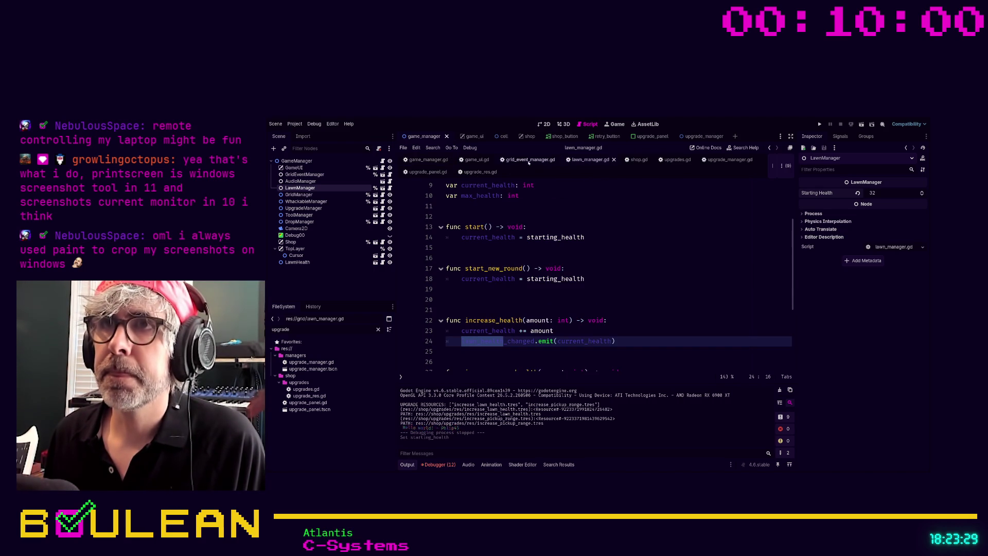
# Step: Review upgrade_lawn_hp in upgrade_manager.gd, then switch to shop.gd
pyautogui.hotkey('alt', 'Left')
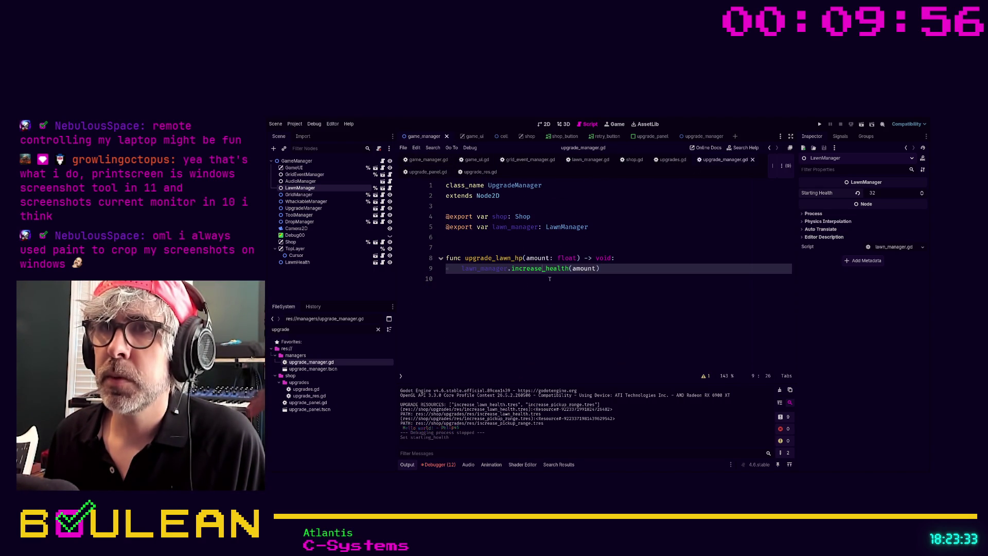
pyautogui.click(550, 278)
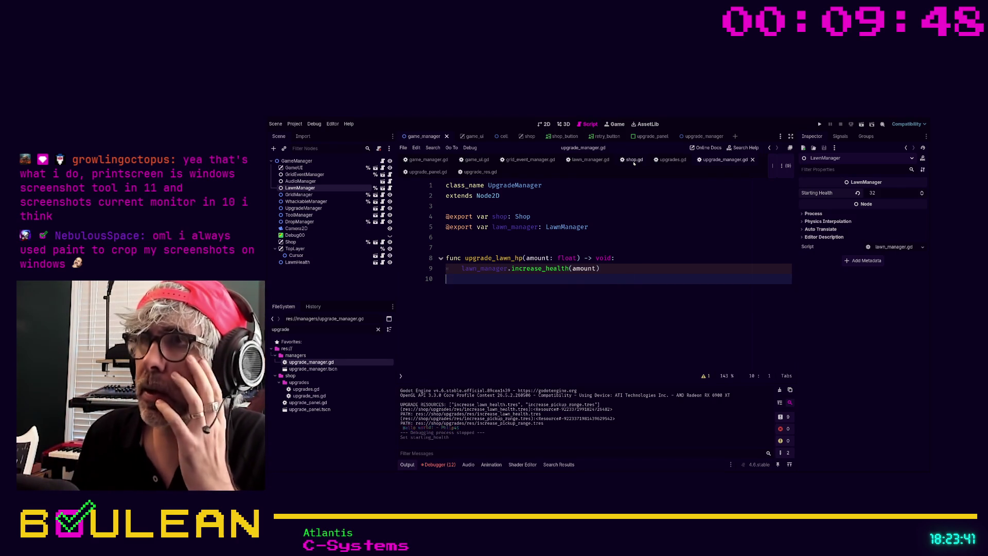
pyautogui.click(633, 162)
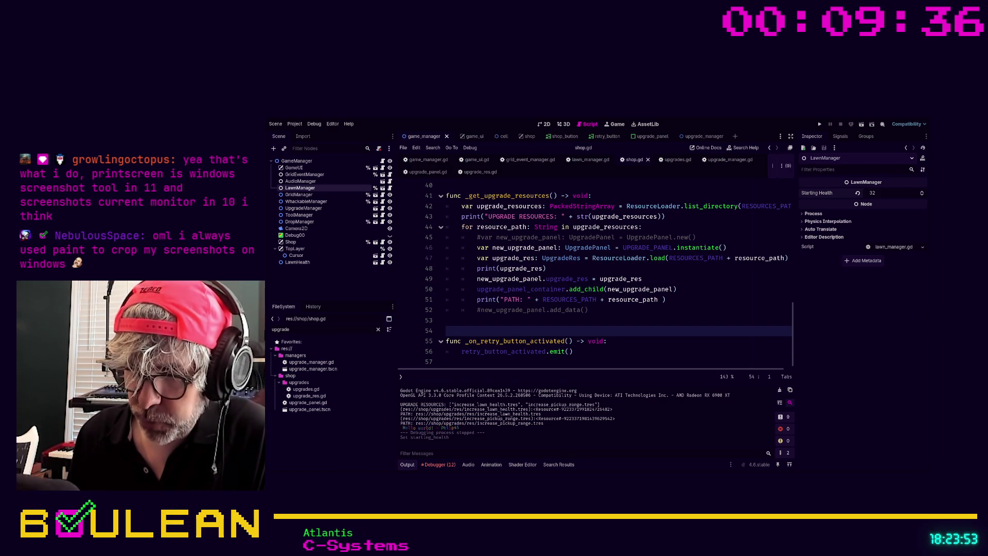
pyautogui.click(613, 324)
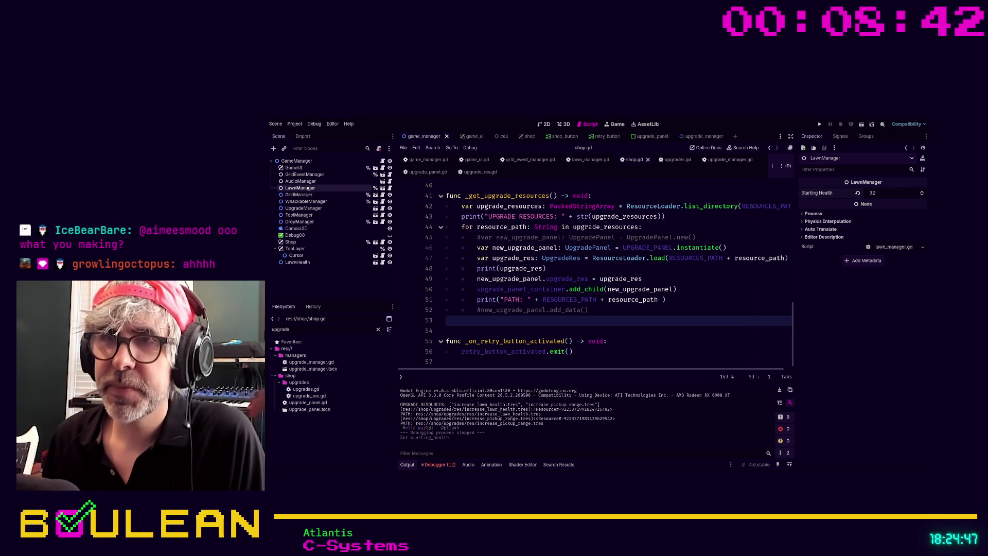
pyautogui.click(521, 333)
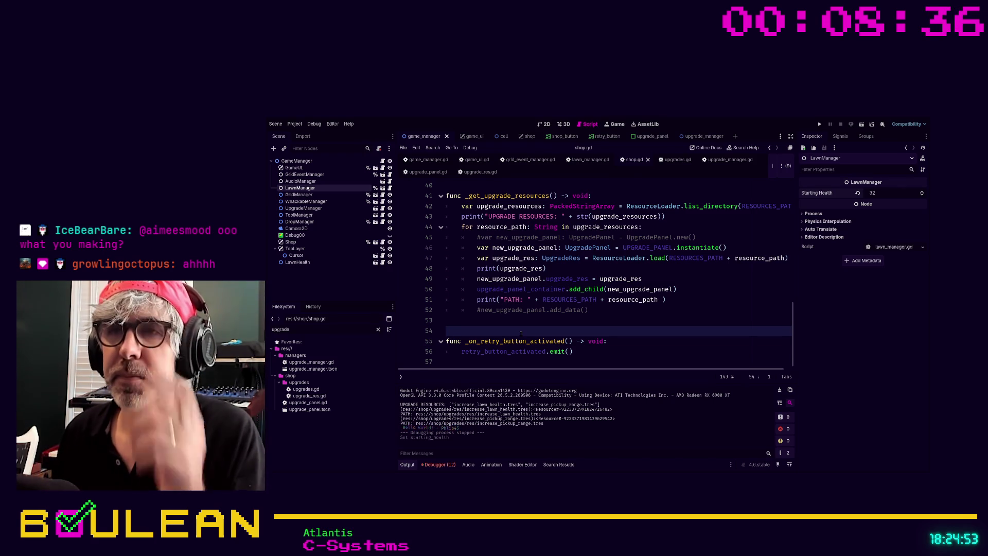
pyautogui.scroll(4, 566, 288)
pyautogui.click(582, 251)
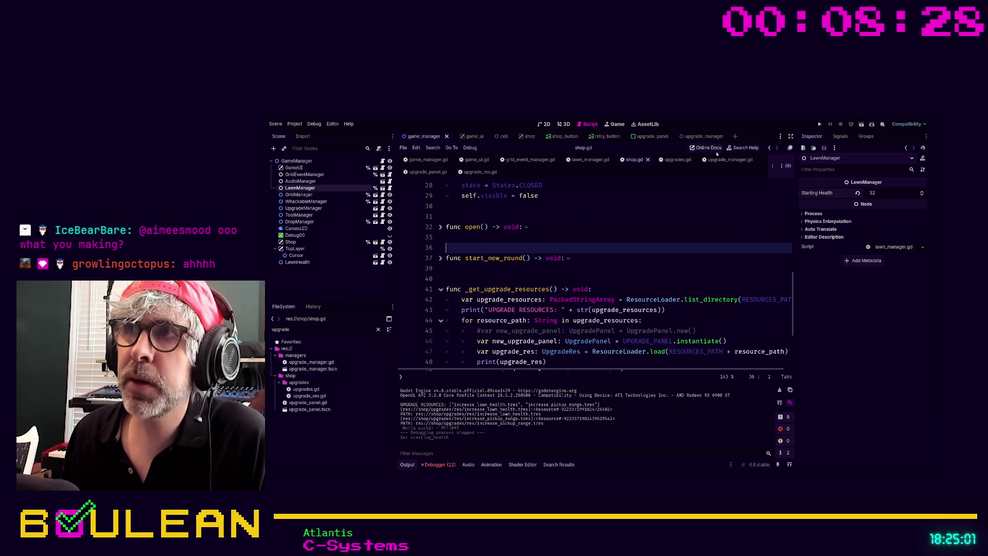
# Step: Bring up upgrade_panel.gd and close the retry_button and shop_button scene tabs
pyautogui.click(428, 172)
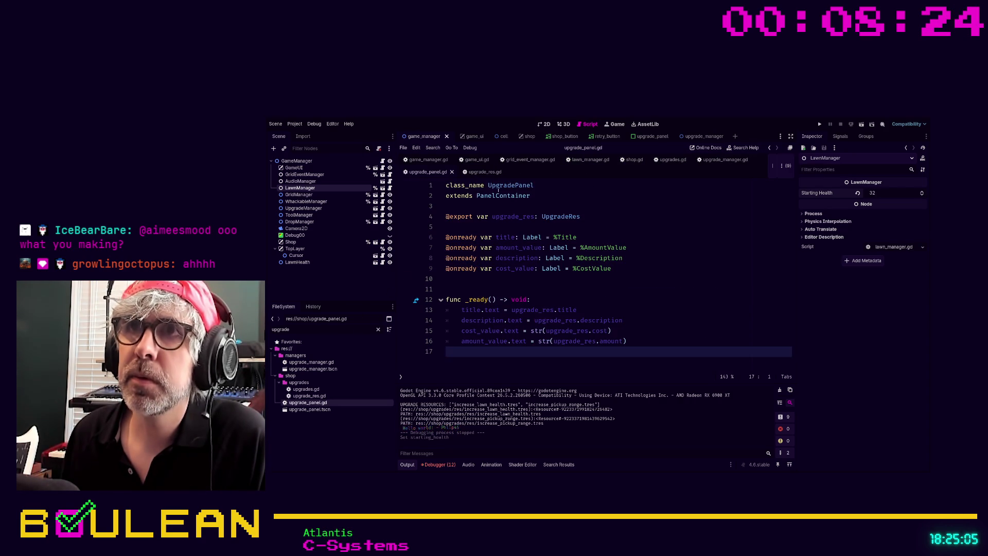
pyautogui.click(604, 137)
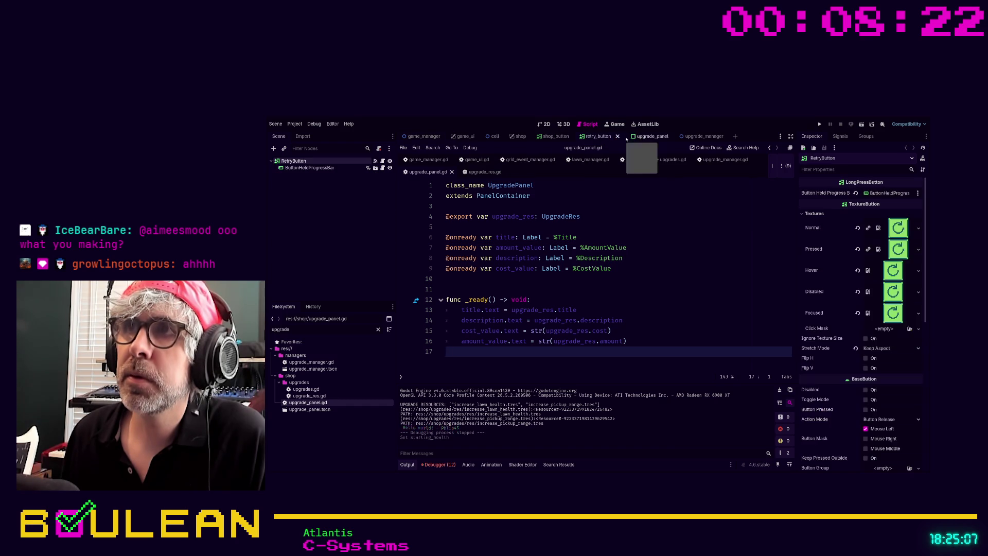
pyautogui.click(626, 137)
pyautogui.click(575, 136)
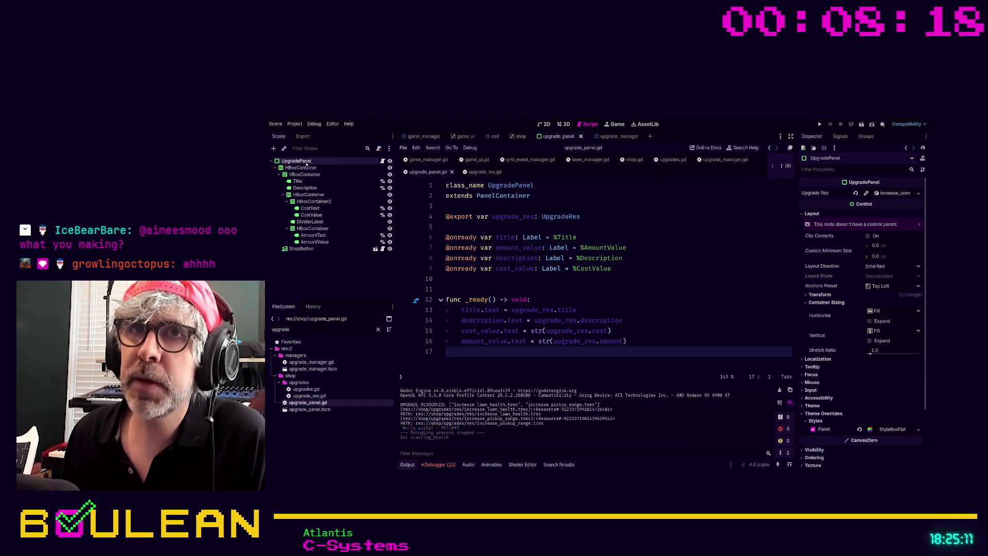
# Step: Select the UpgradePanel root node and view its layout in the 2D workspace
pyautogui.click(304, 166)
pyautogui.click(304, 163)
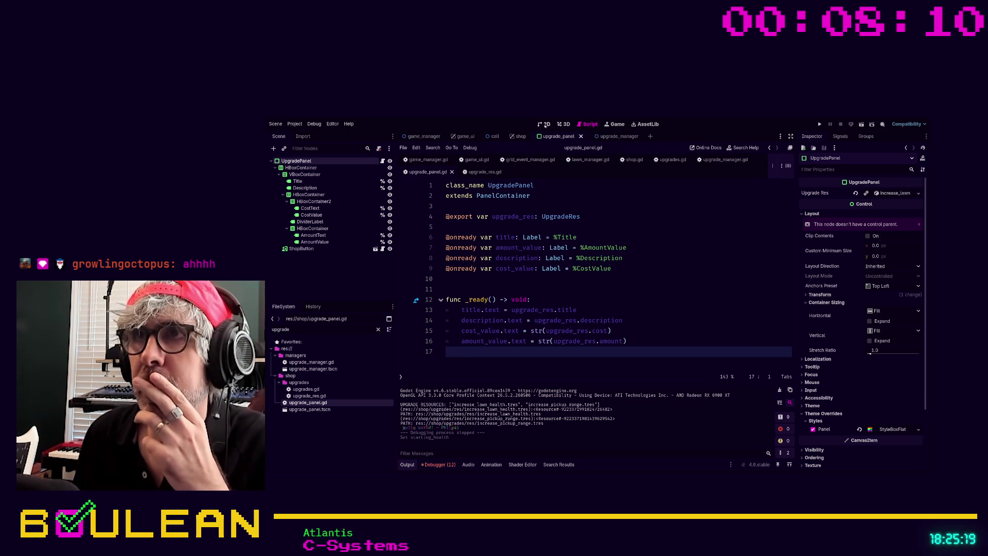
pyautogui.click(544, 125)
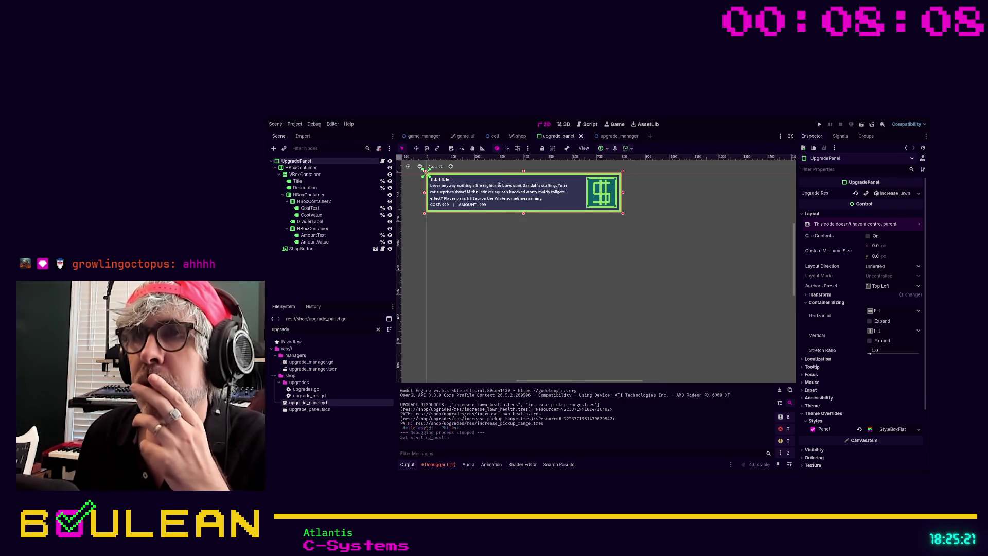